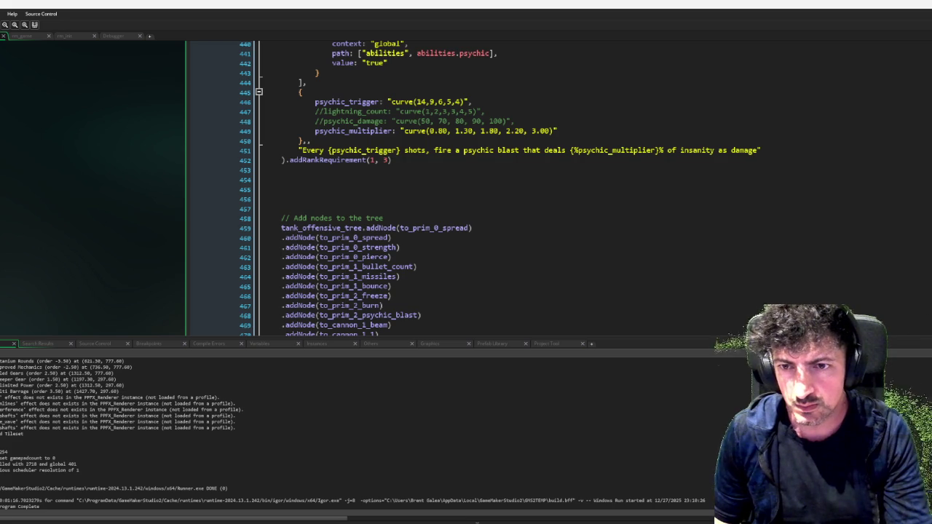
Switch to item_creation.gml and scroll to its end, showing beam_item_equip, mine_item_equip and item_remove.
{"action": "scroll", "coordinate": [653, 250], "scroll_direction": "down", "scroll_amount": 10}
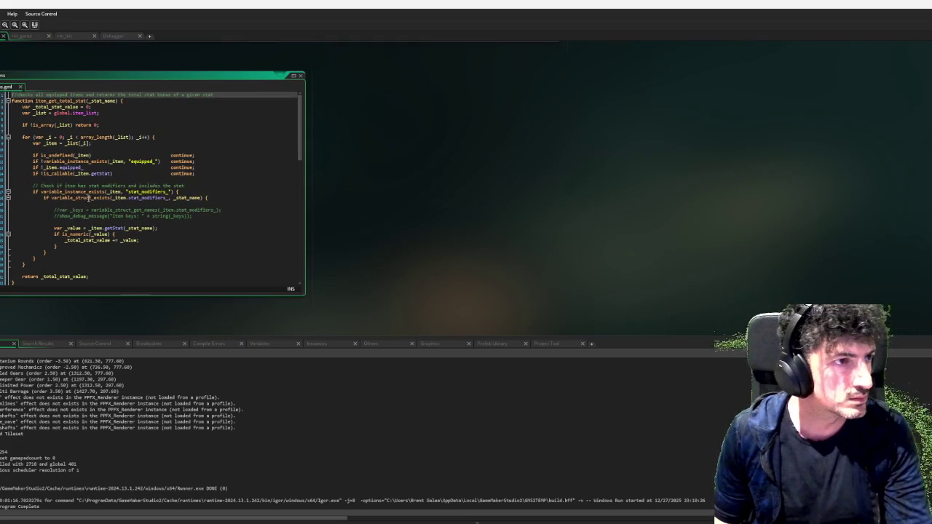
{"action": "scroll", "coordinate": [262, 148], "scroll_direction": "down", "scroll_amount": 15}
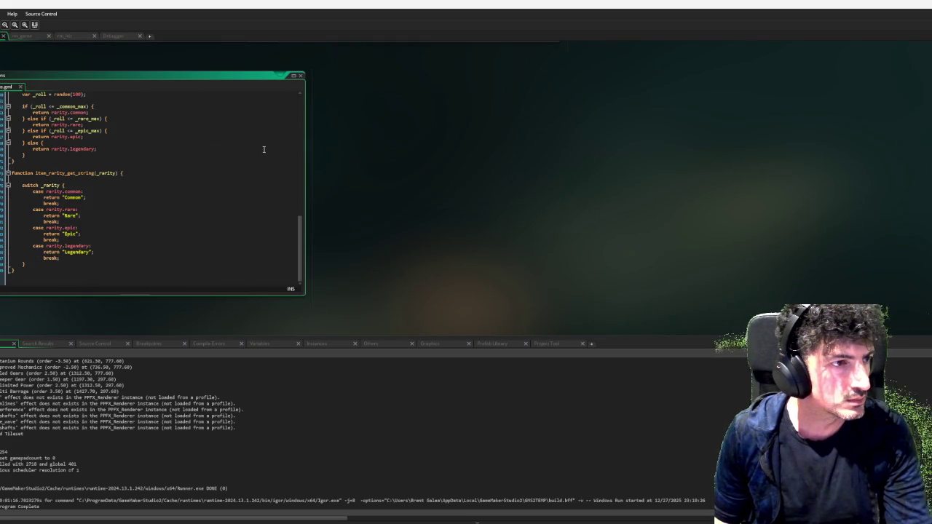
{"action": "scroll", "coordinate": [506, 179], "scroll_direction": "up", "scroll_amount": 5}
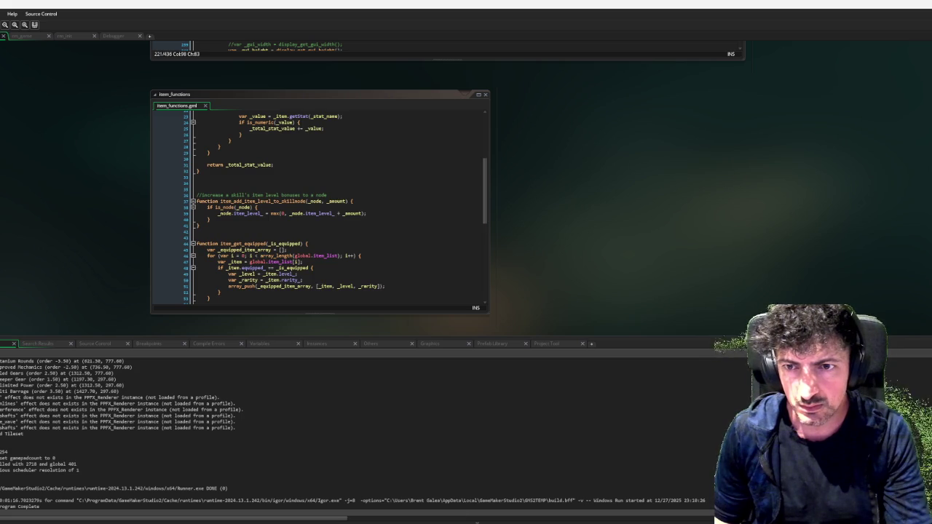
{"action": "key", "text": "ctrl+Tab"}
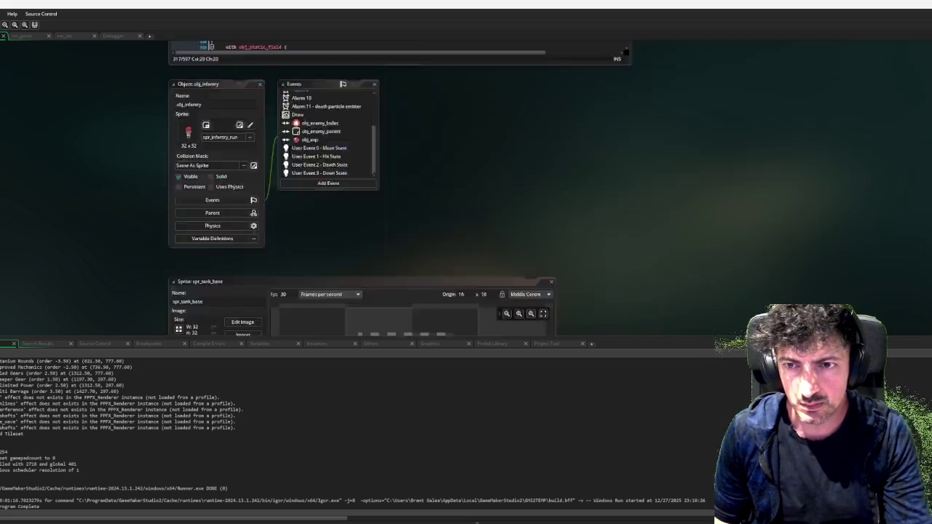
{"action": "scroll", "coordinate": [543, 245], "scroll_direction": "down", "scroll_amount": 5}
{"action": "left_click_drag", "start_coordinate": [553, 277], "coordinate": [552, 318]}
{"action": "scroll", "coordinate": [593, 238], "scroll_direction": "down", "scroll_amount": 1}
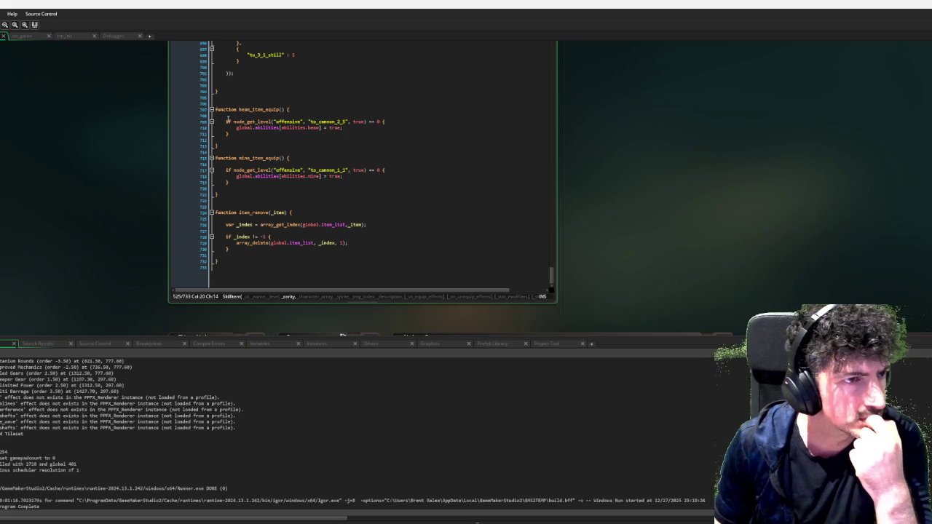
From inside beam_item_equip, jump to obj_game's Create event with its audio group setup code.
{"action": "scroll", "coordinate": [224, 108], "scroll_direction": "up", "scroll_amount": 2}
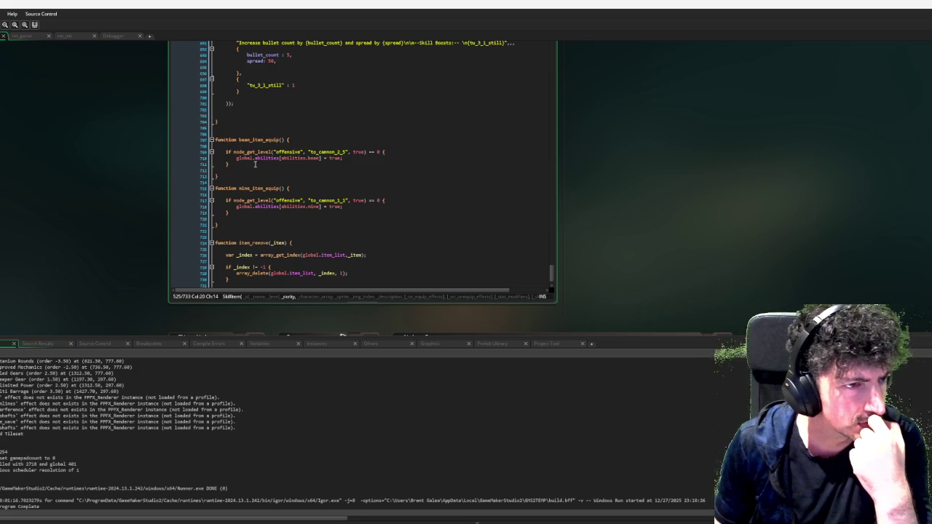
{"action": "left_click", "coordinate": [255, 164]}
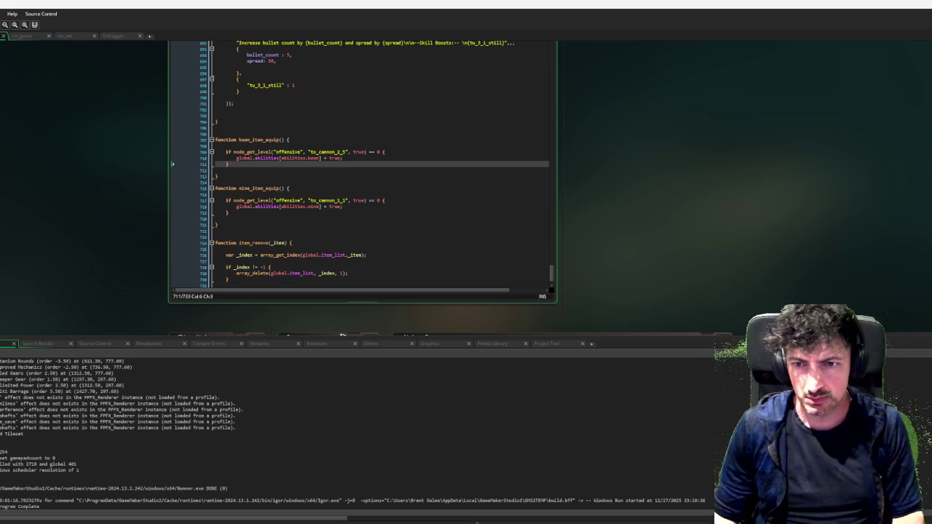
{"action": "key", "text": "ctrl+Tab"}
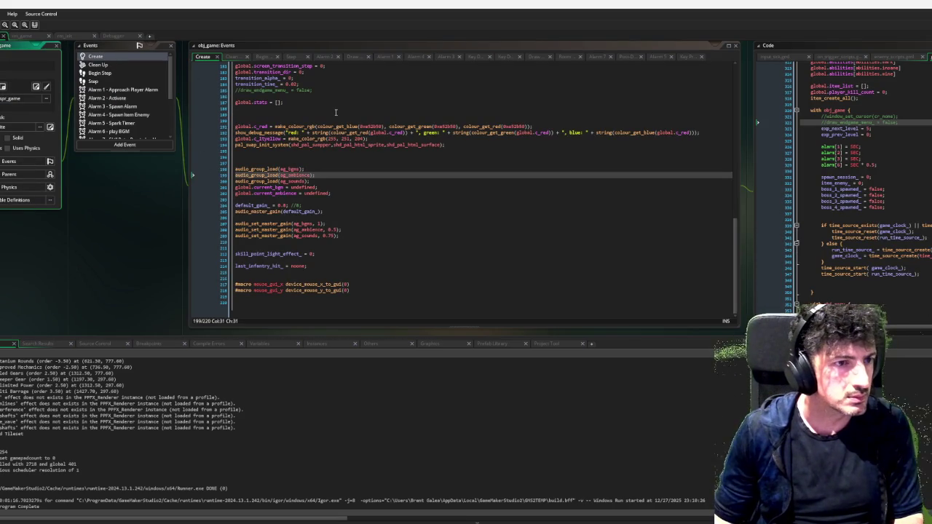
From the Room Start event, follow game_restart_run() to the item_create_all definition in item_creation.gml.
{"action": "scroll", "coordinate": [335, 112], "scroll_direction": "up", "scroll_amount": 4}
{"action": "scroll", "coordinate": [441, 164], "scroll_direction": "up", "scroll_amount": 15}
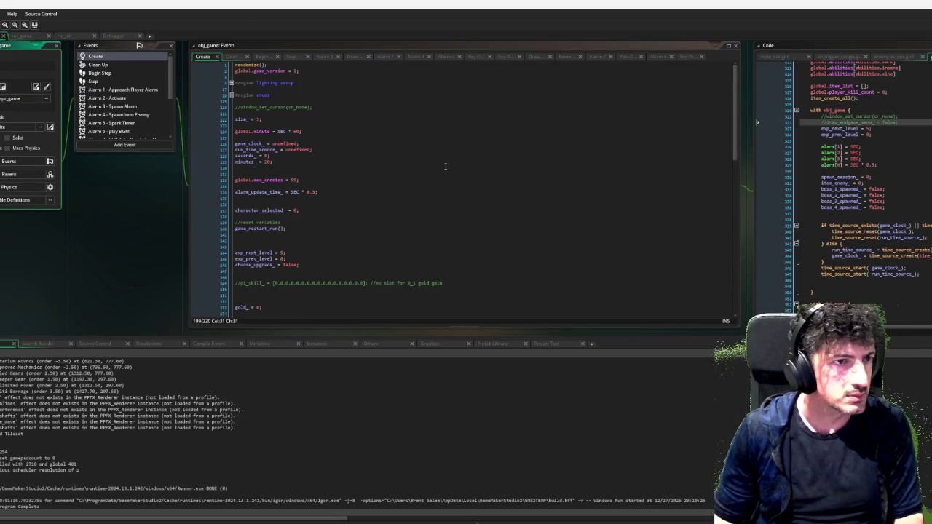
{"action": "scroll", "coordinate": [258, 124], "scroll_direction": "down", "scroll_amount": 15}
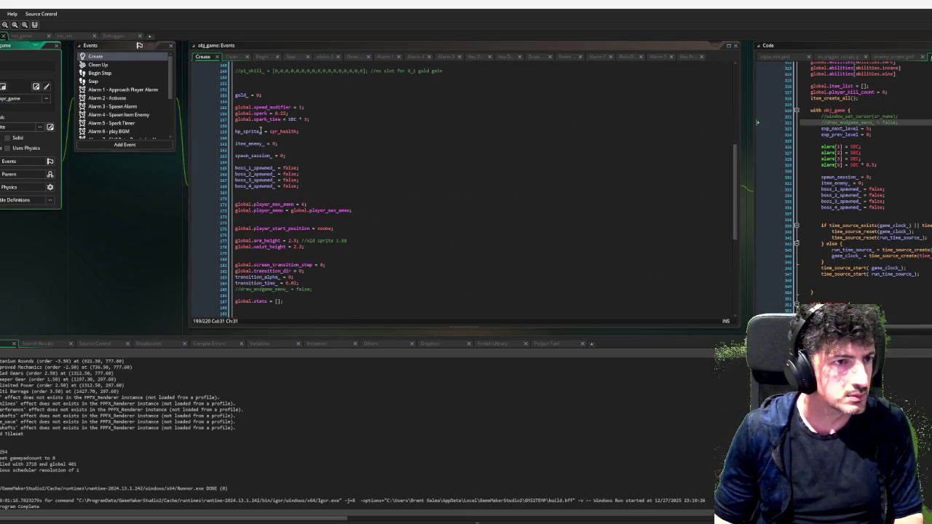
{"action": "scroll", "coordinate": [260, 129], "scroll_direction": "down", "scroll_amount": 3}
{"action": "scroll", "coordinate": [126, 131], "scroll_direction": "down", "scroll_amount": 3}
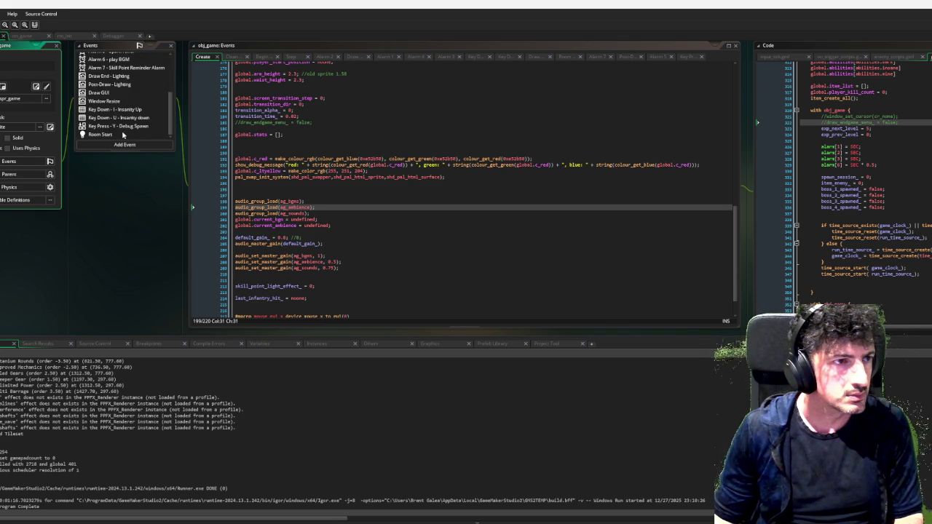
{"action": "left_click", "coordinate": [126, 134]}
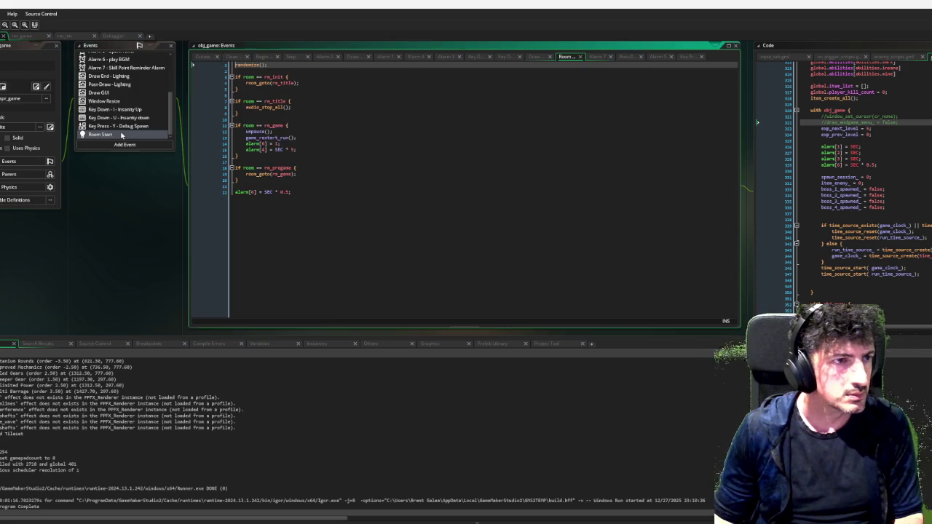
{"action": "middle_click", "coordinate": [279, 138]}
{"action": "scroll", "coordinate": [509, 136], "scroll_direction": "down", "scroll_amount": 6}
{"action": "middle_click", "coordinate": [510, 158]}
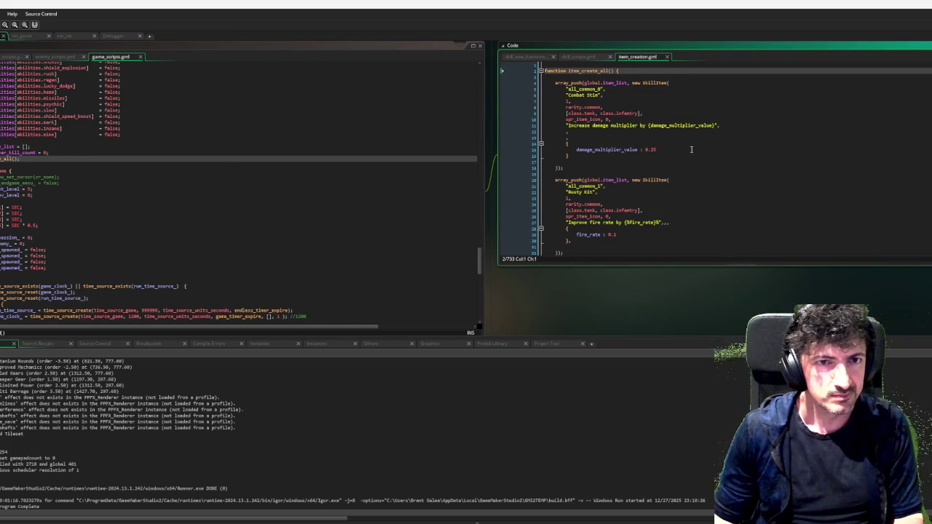
Scroll down through the item definitions in item_creation.gml.
{"action": "scroll", "coordinate": [691, 150], "scroll_direction": "down", "scroll_amount": 2}
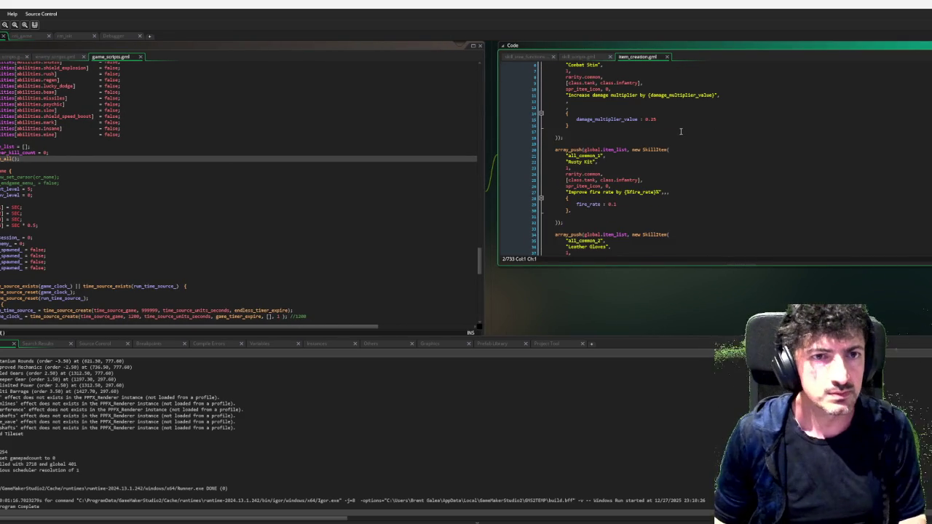
{"action": "scroll", "coordinate": [678, 127], "scroll_direction": "down", "scroll_amount": 1}
{"action": "scroll", "coordinate": [677, 127], "scroll_direction": "down", "scroll_amount": 8}
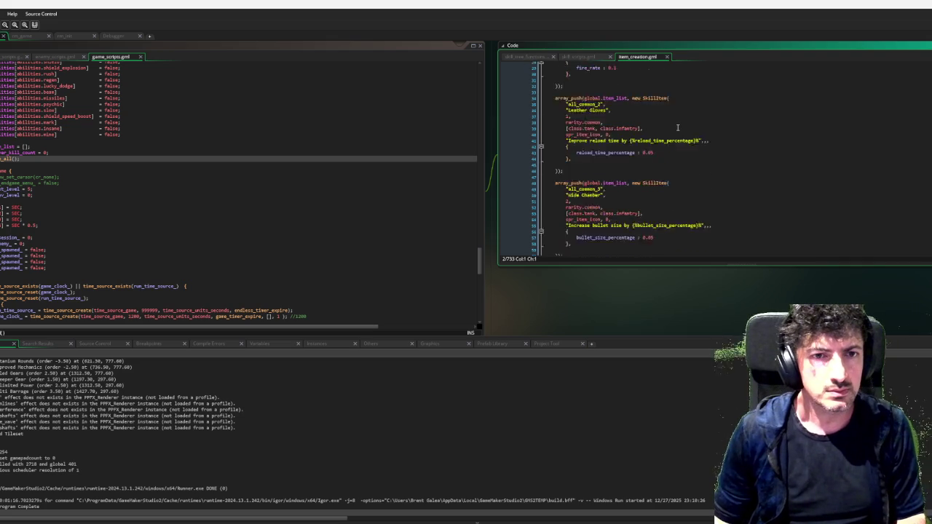
{"action": "scroll", "coordinate": [678, 128], "scroll_direction": "down", "scroll_amount": 1}
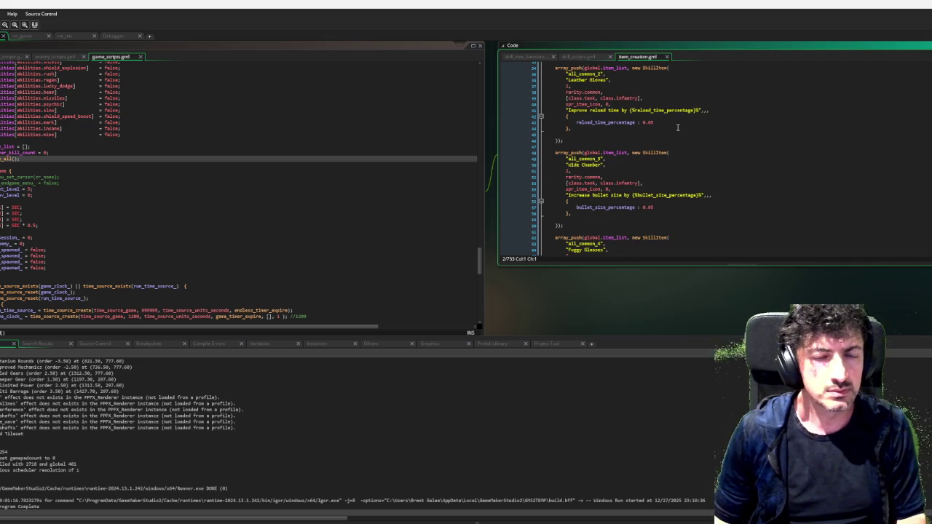
{"action": "scroll", "coordinate": [677, 127], "scroll_direction": "down", "scroll_amount": 3}
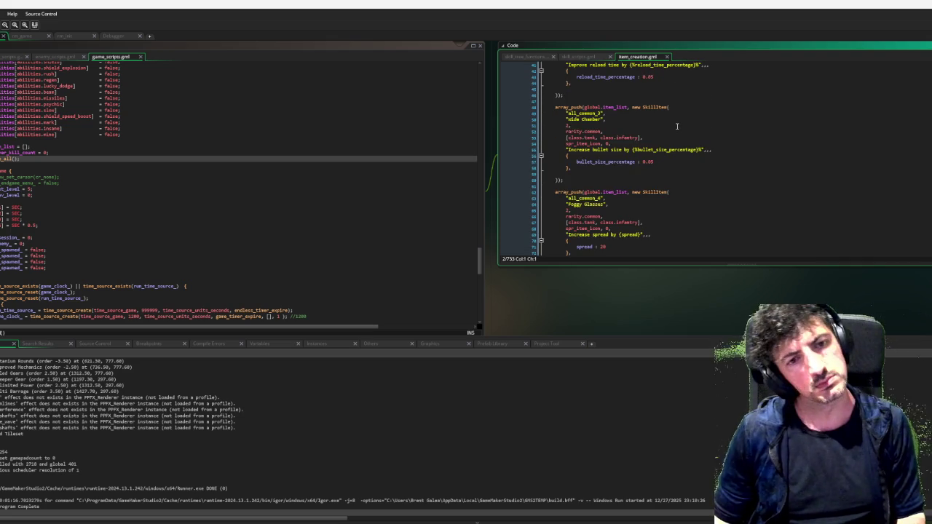
{"action": "scroll", "coordinate": [676, 125], "scroll_direction": "down", "scroll_amount": 1}
{"action": "scroll", "coordinate": [673, 124], "scroll_direction": "down", "scroll_amount": 1}
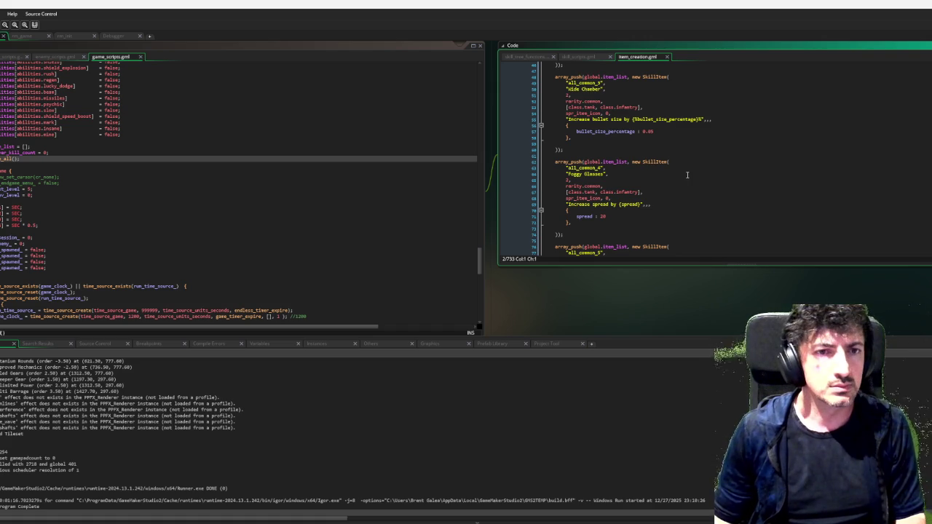
{"action": "scroll", "coordinate": [688, 172], "scroll_direction": "down", "scroll_amount": 2}
{"action": "scroll", "coordinate": [686, 174], "scroll_direction": "down", "scroll_amount": 3}
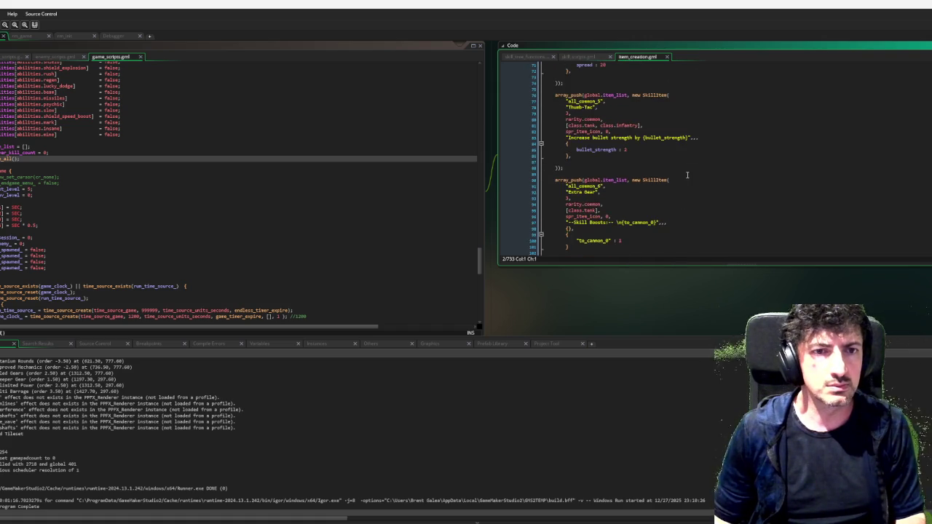
{"action": "scroll", "coordinate": [686, 175], "scroll_direction": "down", "scroll_amount": 2}
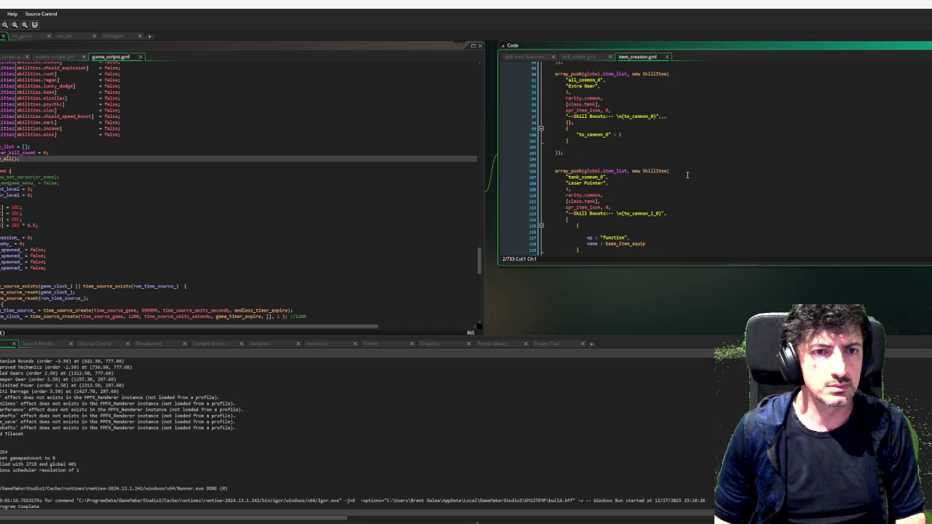
{"action": "scroll", "coordinate": [686, 175], "scroll_direction": "down", "scroll_amount": 5}
Search the script for 'mine' and select the Mine Blueprint's id, tank_common_16.
{"action": "left_click", "coordinate": [687, 174]}
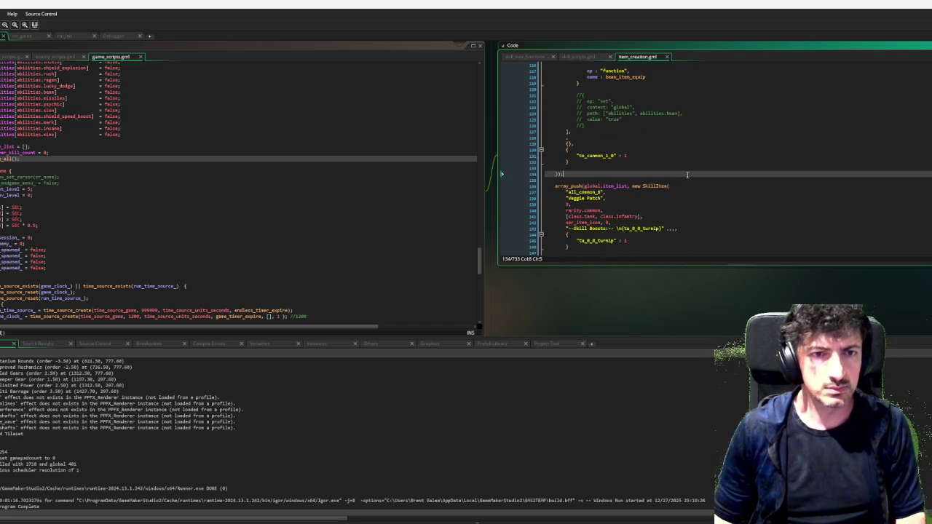
{"action": "key", "text": "ctrl+f"}
{"action": "type", "text": "mine"}
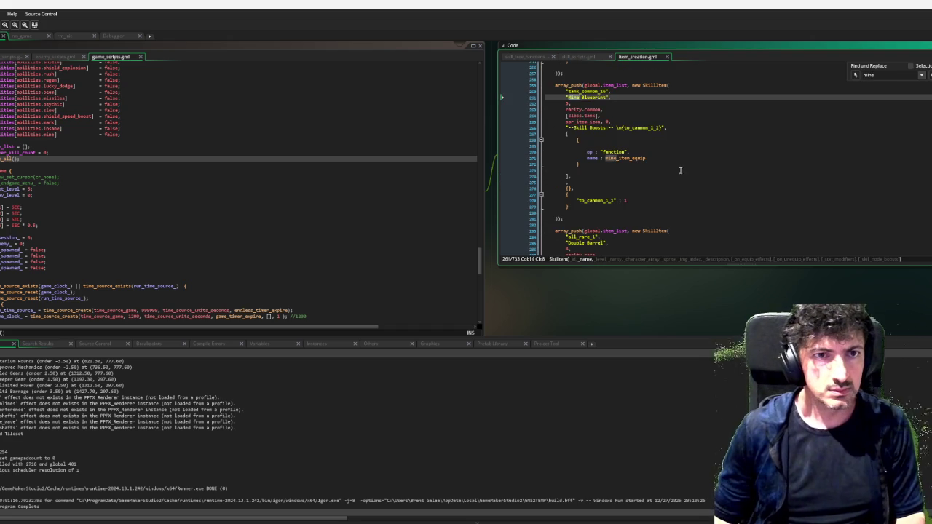
{"action": "double_click", "coordinate": [604, 91]}
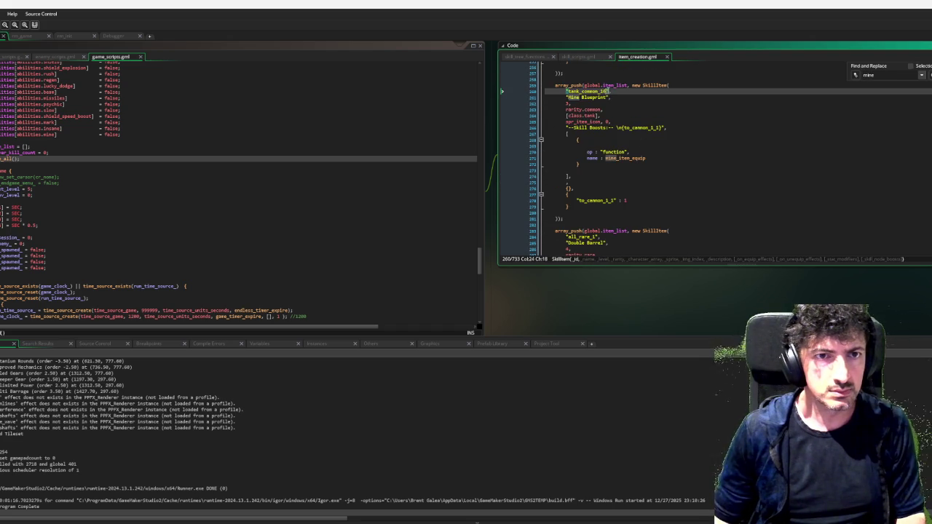
{"action": "double_click", "coordinate": [598, 91]}
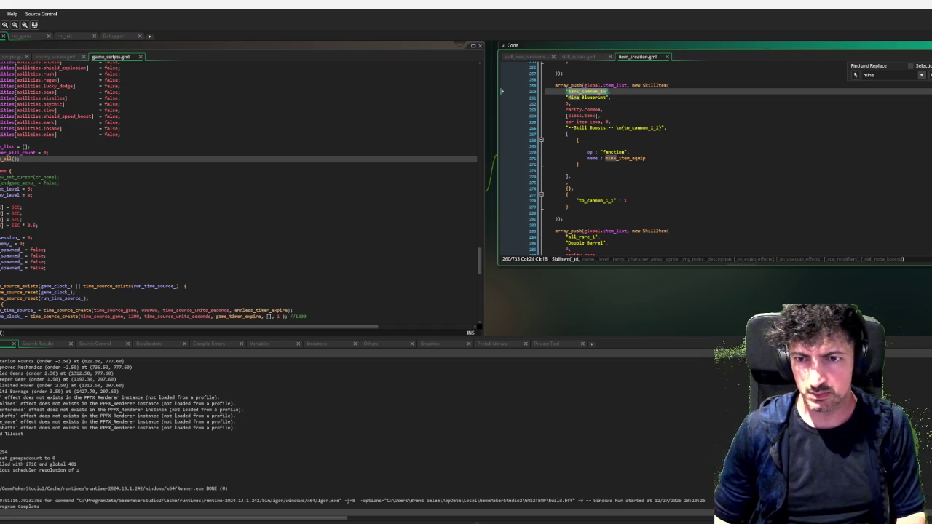
{"action": "key", "text": "ctrl+Tab"}
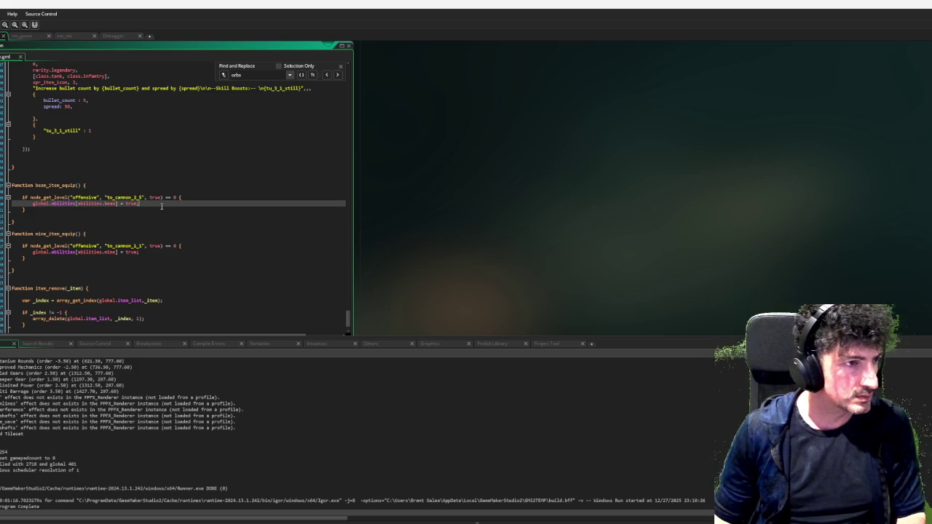
Add the comment '//tank_cannon_16 -- mines' after the beam check, pad it with blank lines, and centre the window.
{"action": "key", "text": "Return"}
{"action": "key", "text": "Return"}
{"action": "type", "text": "//tank_cannon_16"}
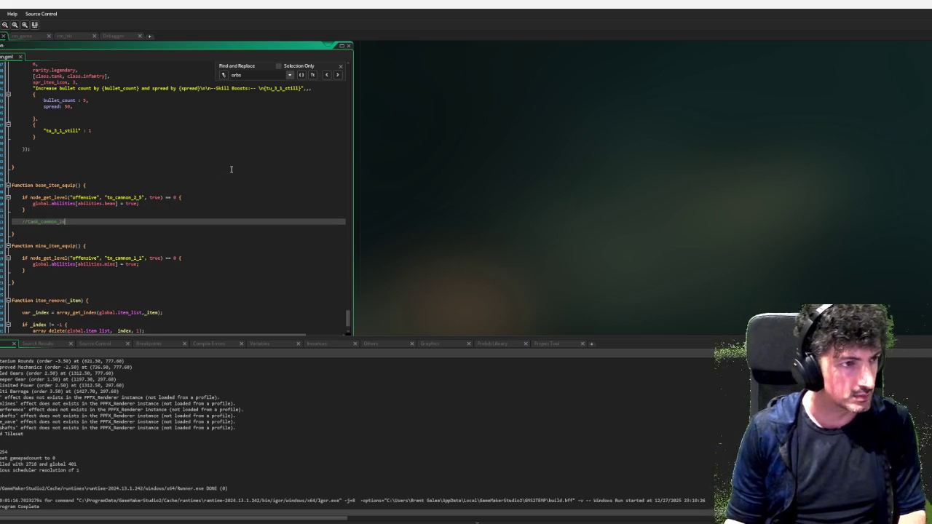
{"action": "type", "text": " -- mines"}
{"action": "key", "text": "Home"}
{"action": "key", "text": "Return"}
{"action": "key", "text": "Up"}
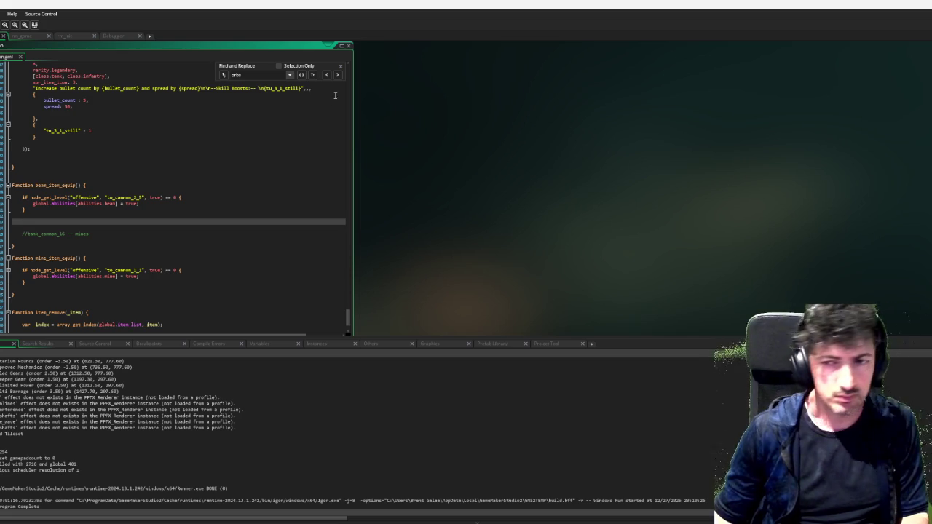
{"action": "left_click_drag", "start_coordinate": [381, 159], "coordinate": [645, 170]}
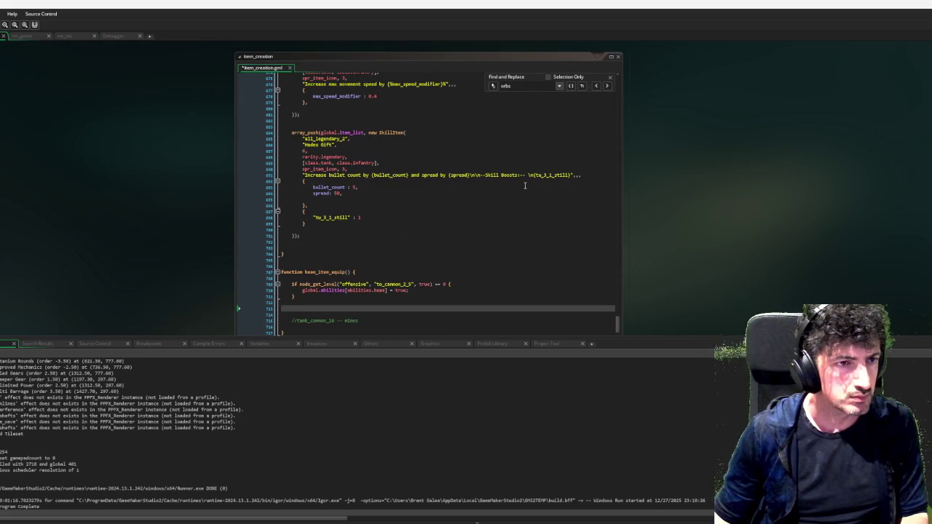
Start declaring var _item_array on the empty line in beam_item_equip.
{"action": "scroll", "coordinate": [524, 185], "scroll_direction": "down", "scroll_amount": 4}
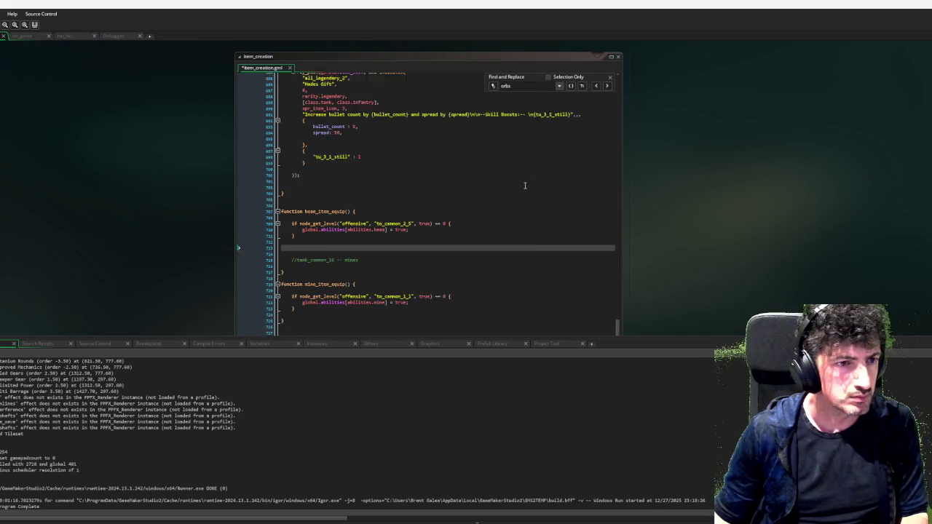
{"action": "left_click", "coordinate": [298, 231]}
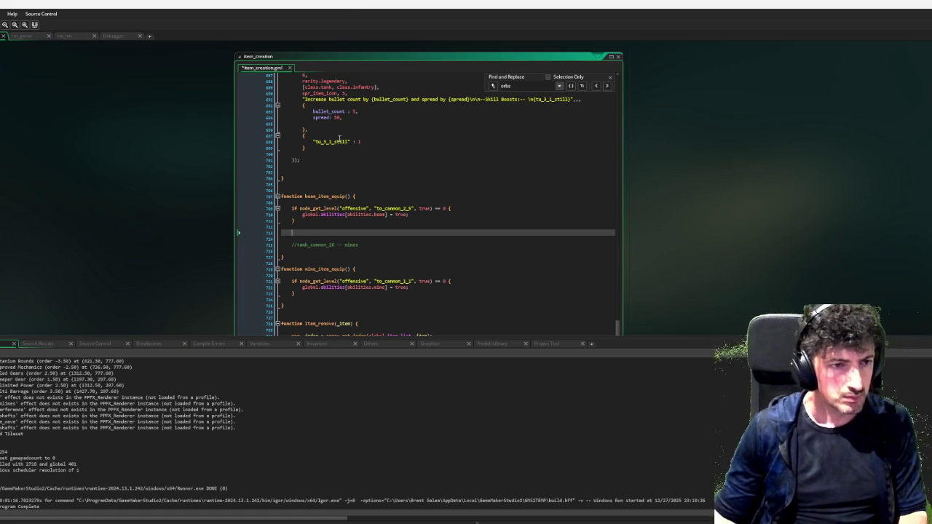
{"action": "type", "text": "var _a"}
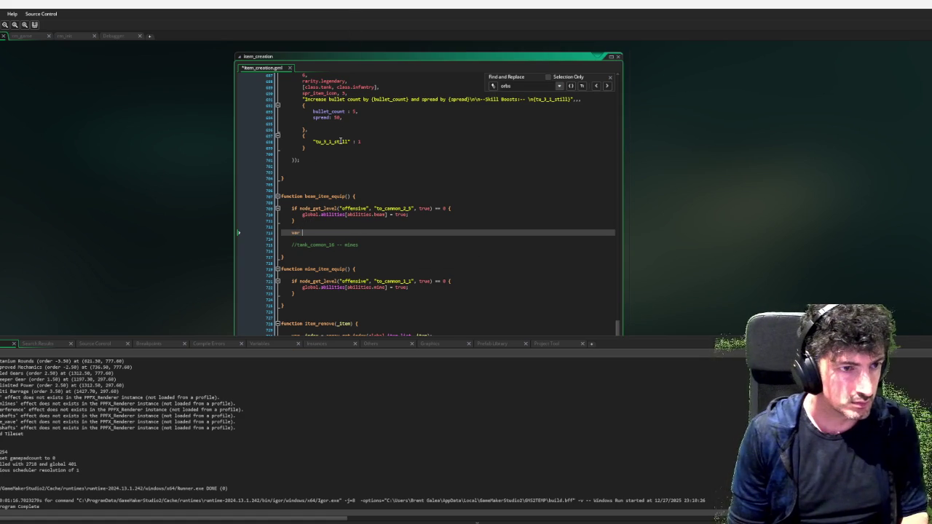
{"action": "key", "text": "BackSpace"}
{"action": "type", "text": "item_e"}
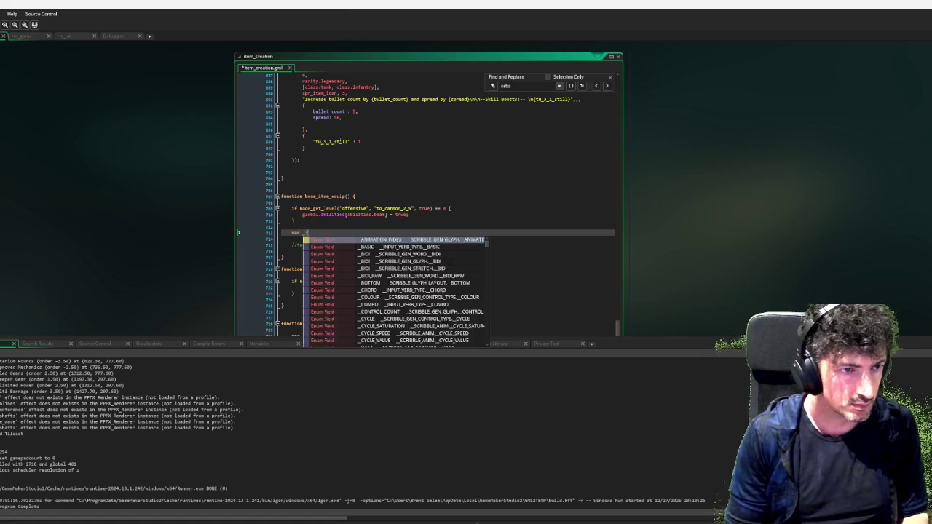
{"action": "key", "text": "BackSpace"}
{"action": "type", "text": "array ="}
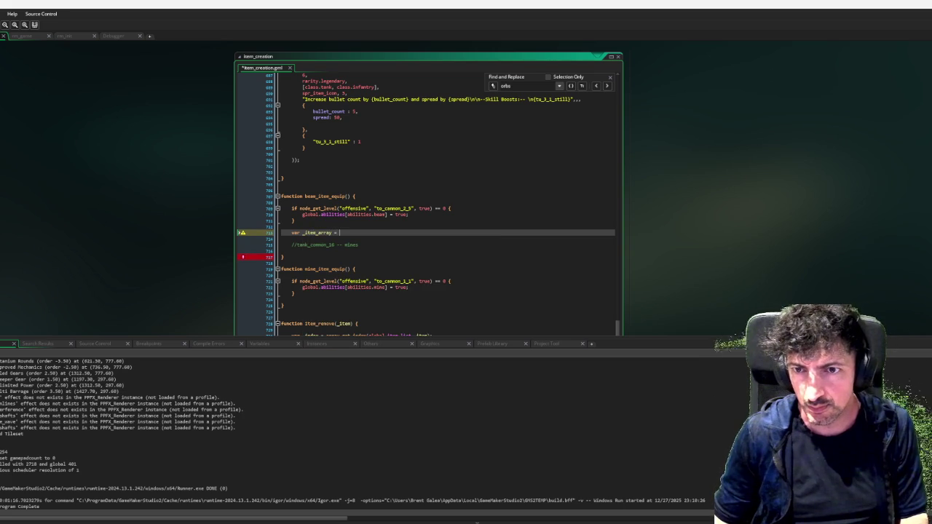
Assign global.item_list, copied from line 4, to _item_array and launch a debug run.
{"action": "key", "text": "alt+Left"}
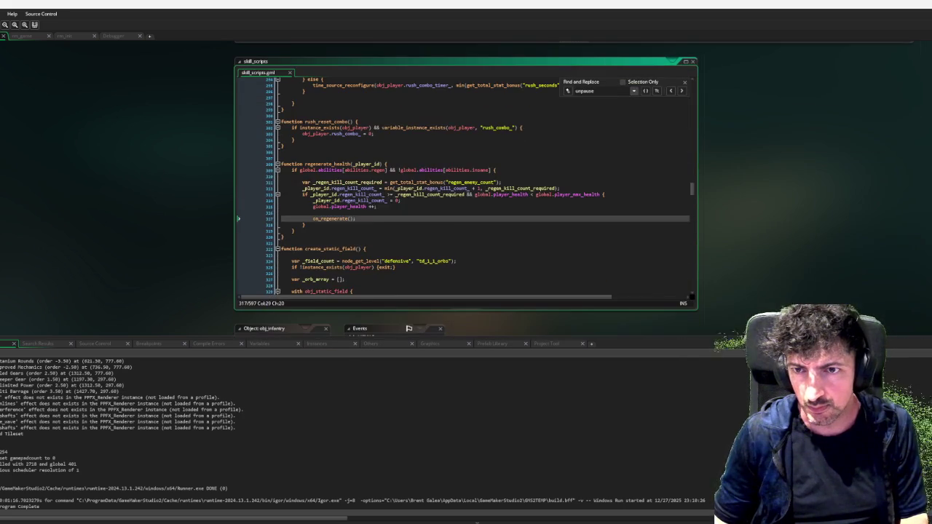
{"action": "key", "text": "alt+Right"}
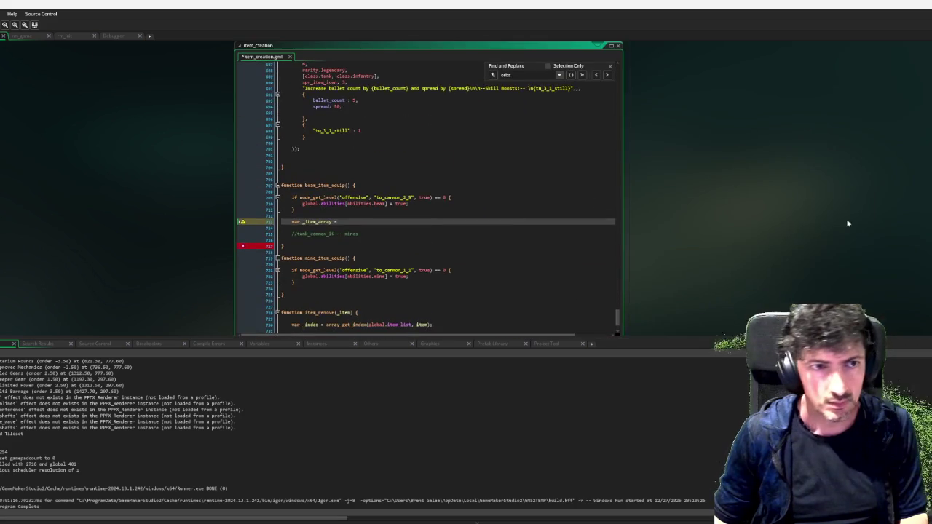
{"action": "scroll", "coordinate": [618, 309], "scroll_direction": "up", "scroll_amount": 4}
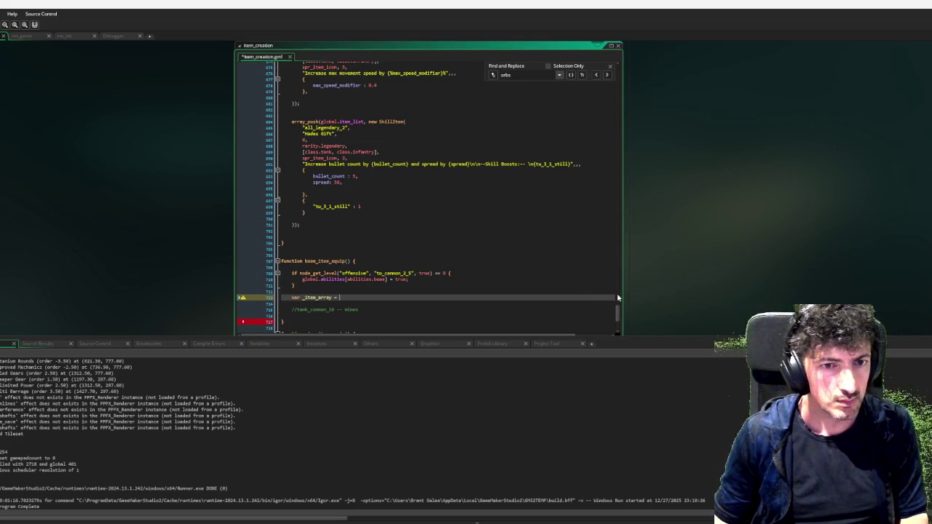
{"action": "scroll", "coordinate": [618, 313], "scroll_direction": "down", "scroll_amount": 1}
{"action": "left_click_drag", "start_coordinate": [618, 313], "coordinate": [627, 42]}
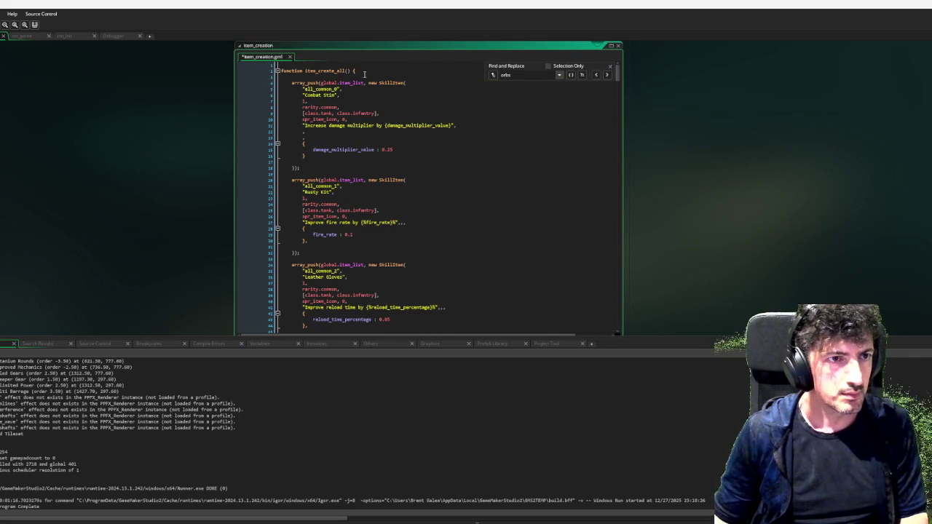
{"action": "left_click_drag", "start_coordinate": [363, 84], "coordinate": [321, 85]}
{"action": "key", "text": "ctrl+c"}
{"action": "left_click_drag", "start_coordinate": [617, 72], "coordinate": [636, 346]}
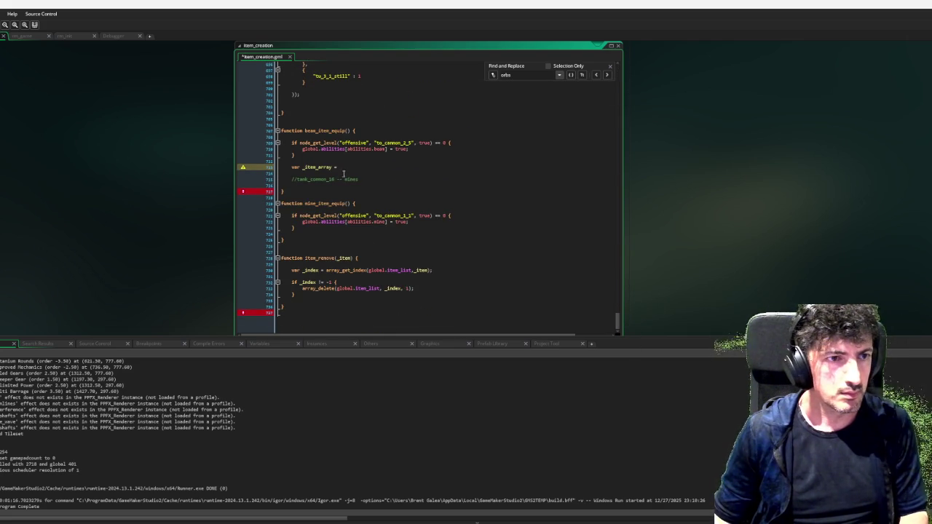
{"action": "left_click", "coordinate": [365, 167]}
{"action": "key", "text": "ctrl+v"}
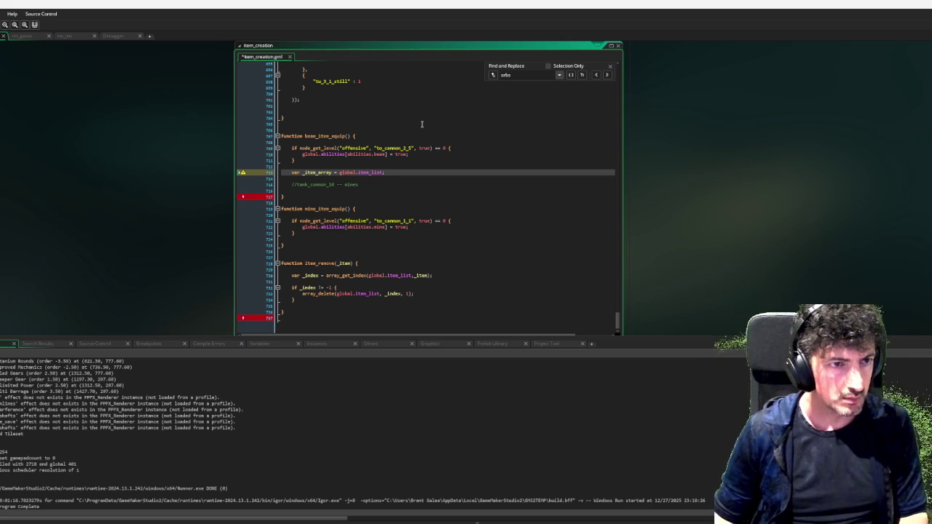
{"action": "key", "text": "Return"}
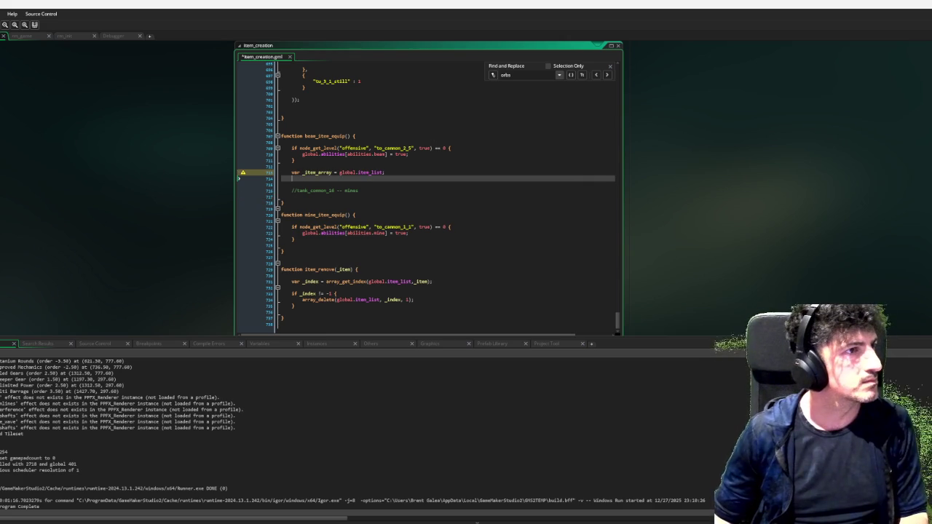
{"action": "key", "text": "F6"}
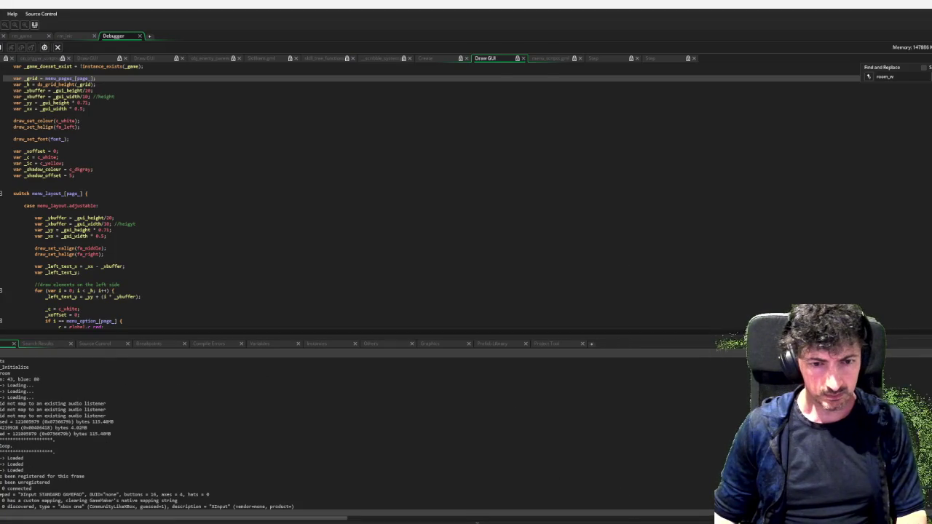
Advance past the title screen and character select to the Offensive Skill Tree, then return to the IDE.
{"action": "key", "text": "Return"}
{"action": "key", "text": "Return"}
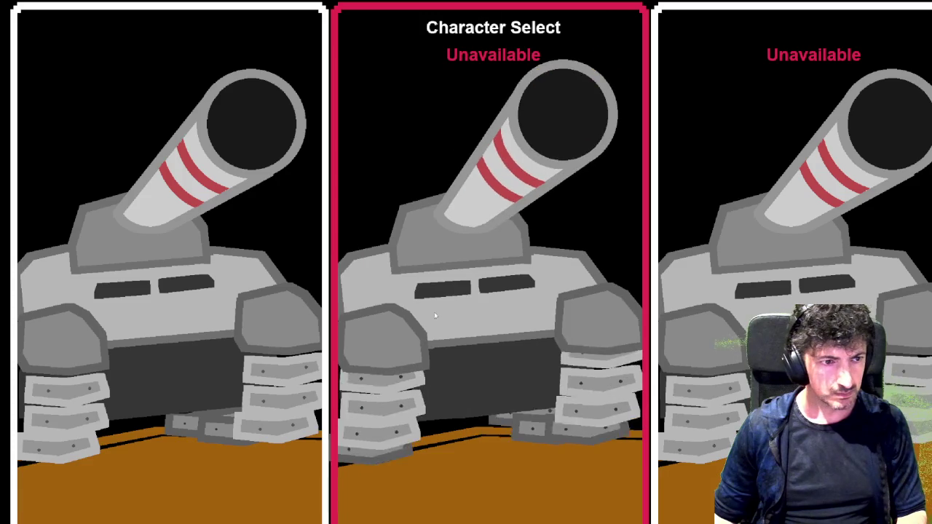
{"action": "key", "text": "Return"}
{"action": "key", "text": "Tab"}
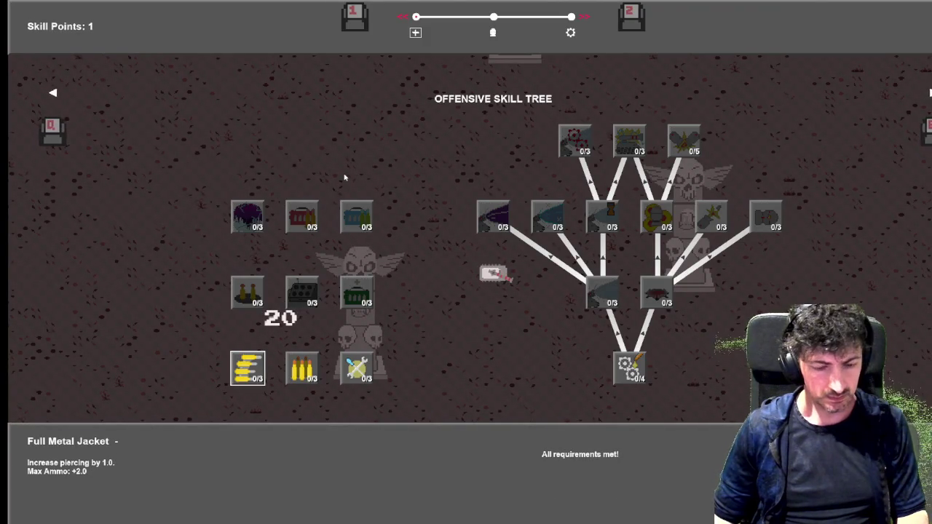
{"action": "key", "text": "Escape"}
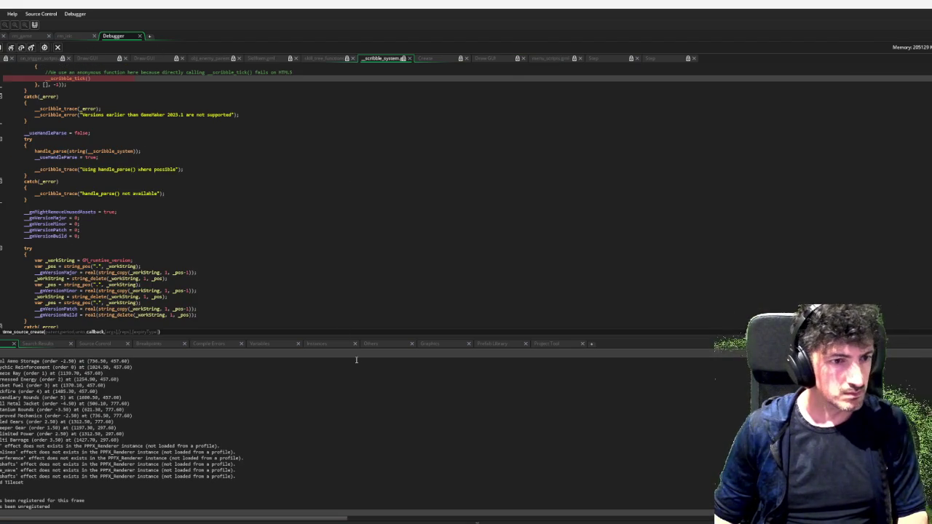
In the debugger's Globals, expand item_list and check entry [0], Combat Stim, then collapse it.
{"action": "left_click", "coordinate": [262, 344]}
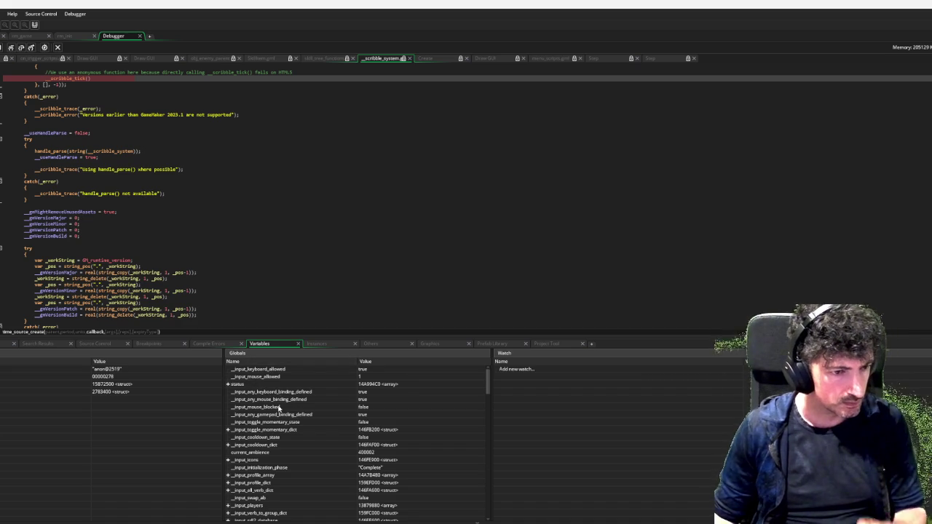
{"action": "scroll", "coordinate": [280, 411], "scroll_direction": "down", "scroll_amount": 1}
{"action": "scroll", "coordinate": [276, 413], "scroll_direction": "down", "scroll_amount": 10}
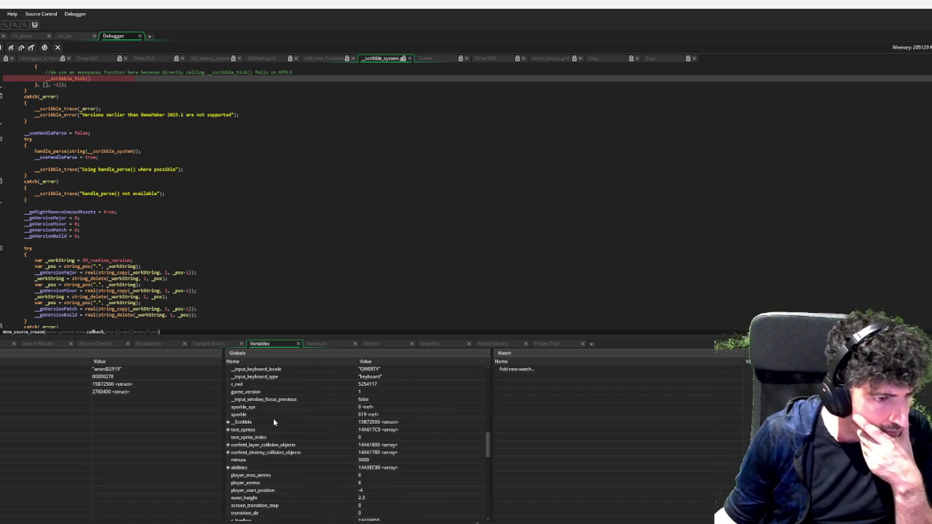
{"action": "scroll", "coordinate": [276, 423], "scroll_direction": "down", "scroll_amount": 3}
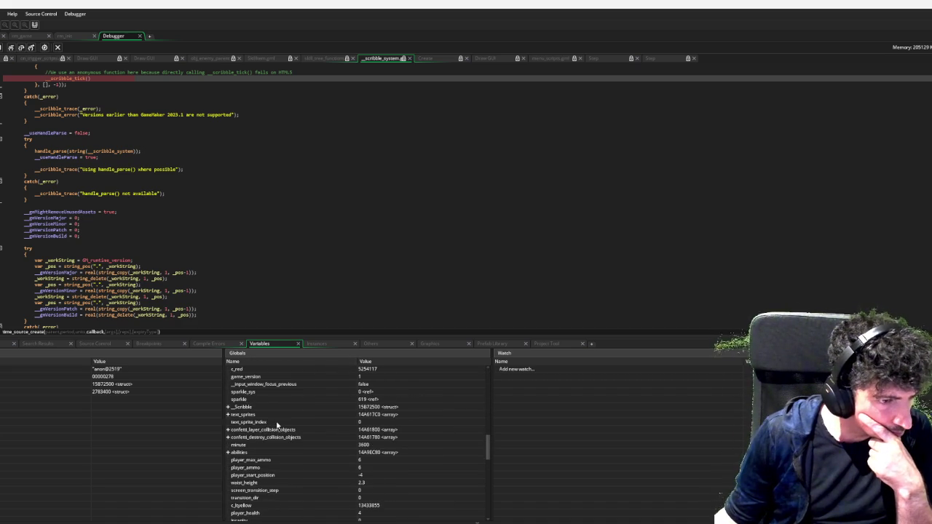
{"action": "scroll", "coordinate": [276, 421], "scroll_direction": "down", "scroll_amount": 6}
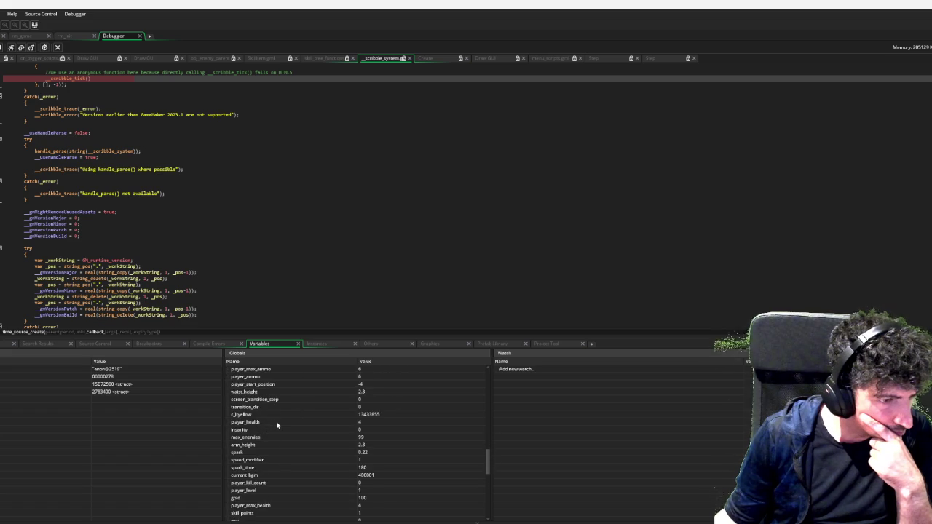
{"action": "scroll", "coordinate": [276, 421], "scroll_direction": "down", "scroll_amount": 2}
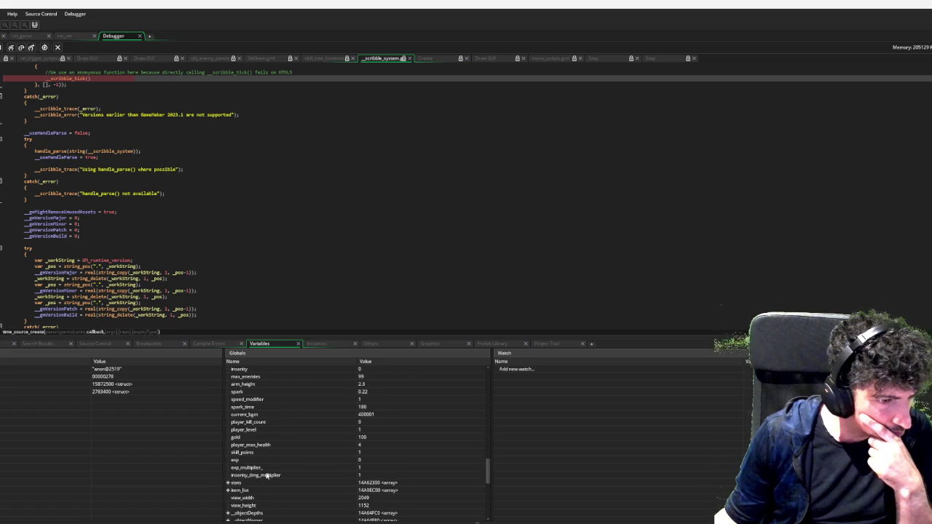
{"action": "left_click", "coordinate": [229, 491]}
{"action": "scroll", "coordinate": [281, 447], "scroll_direction": "down", "scroll_amount": 5}
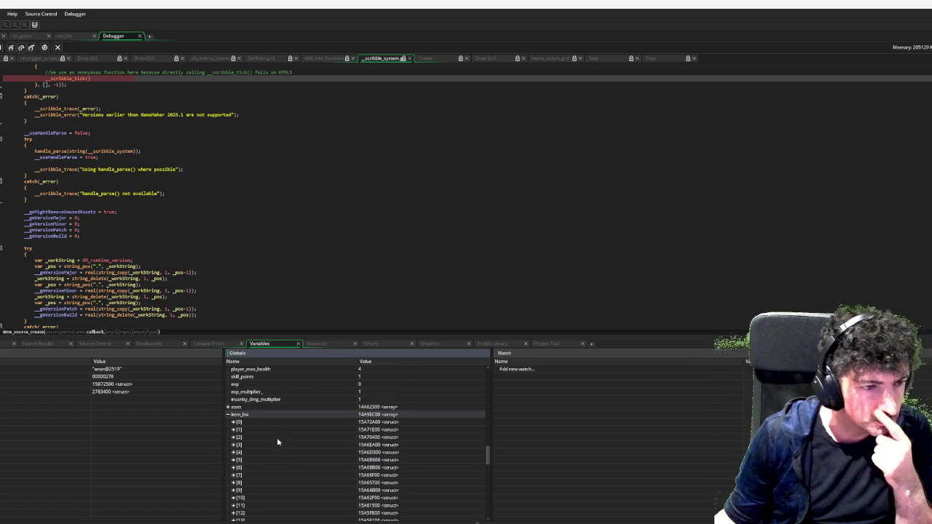
{"action": "left_click", "coordinate": [234, 422]}
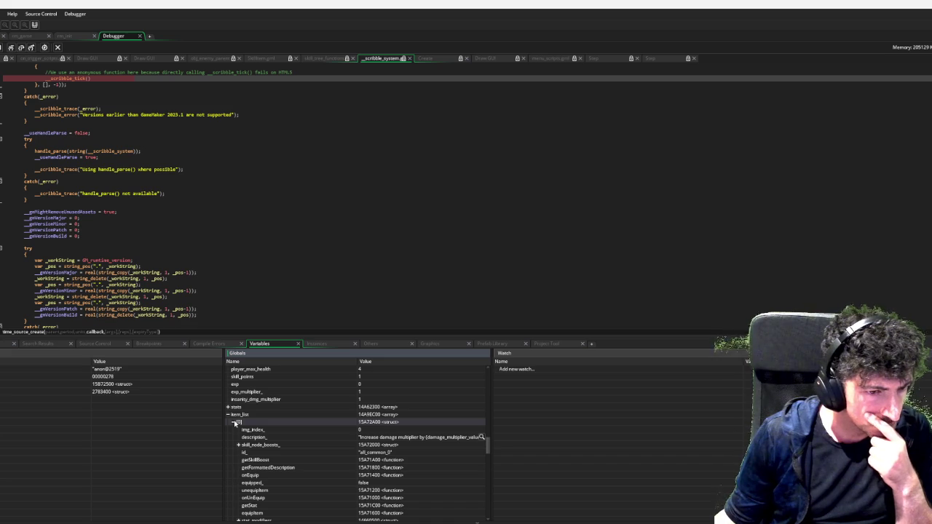
{"action": "left_click", "coordinate": [234, 422]}
{"action": "scroll", "coordinate": [234, 422], "scroll_direction": "down", "scroll_amount": 2}
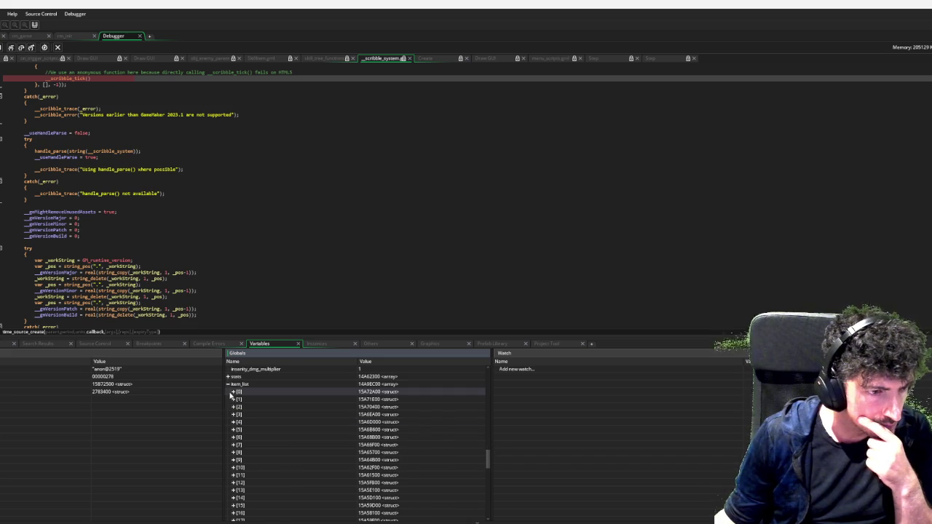
{"action": "left_click", "coordinate": [234, 393]}
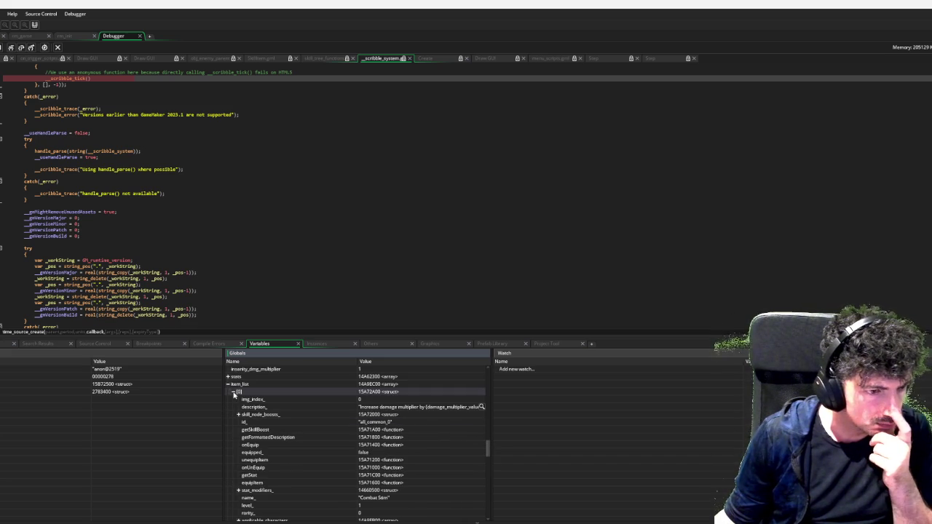
{"action": "left_click", "coordinate": [233, 393]}
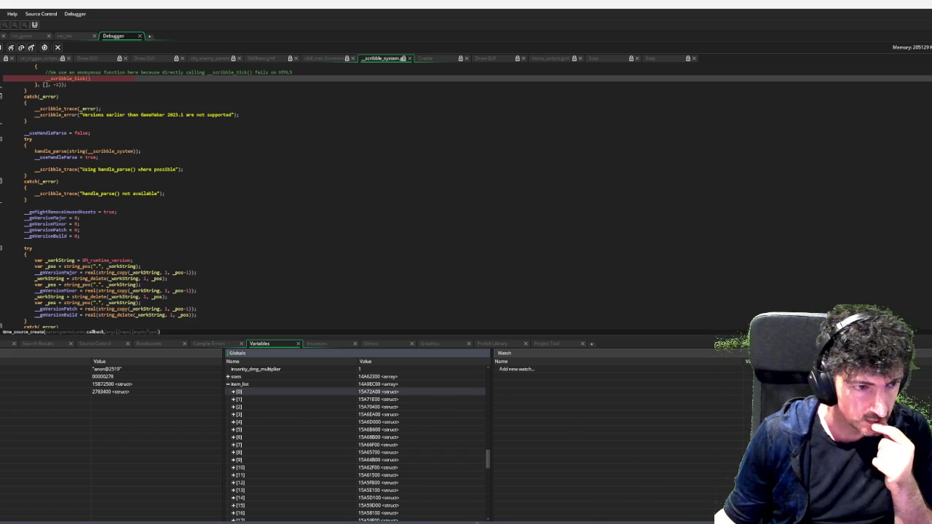
Bring the running game forward, then switch back to the item_creation code in the IDE.
{"action": "mouse_move", "coordinate": [636, 522]}
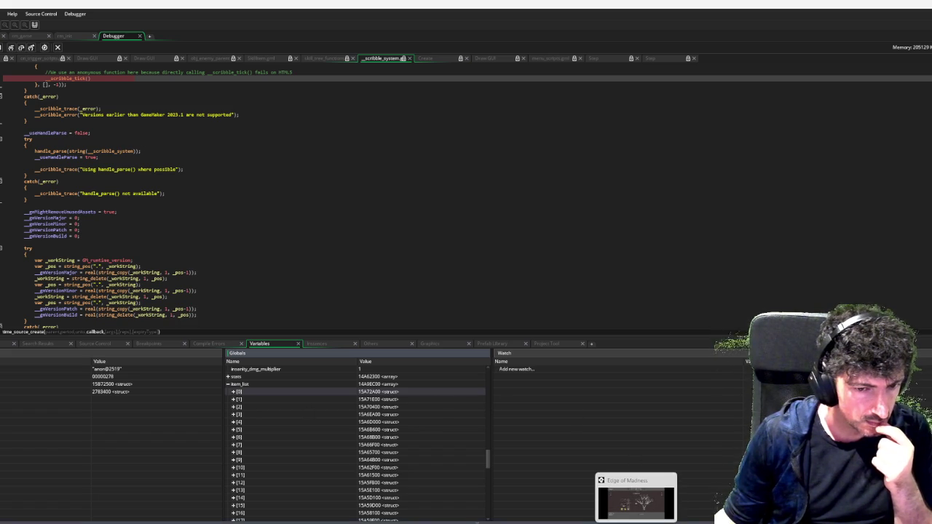
{"action": "left_click", "coordinate": [636, 501]}
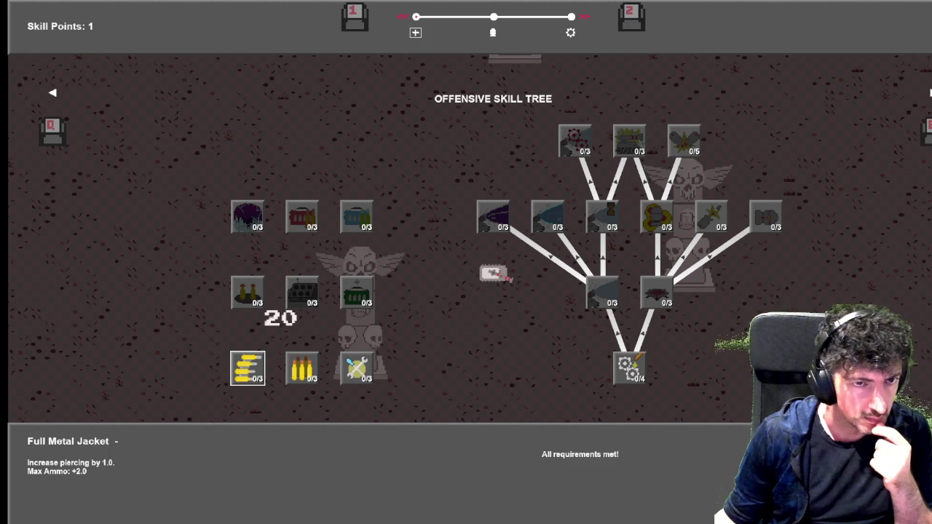
{"action": "key", "text": "alt+Tab"}
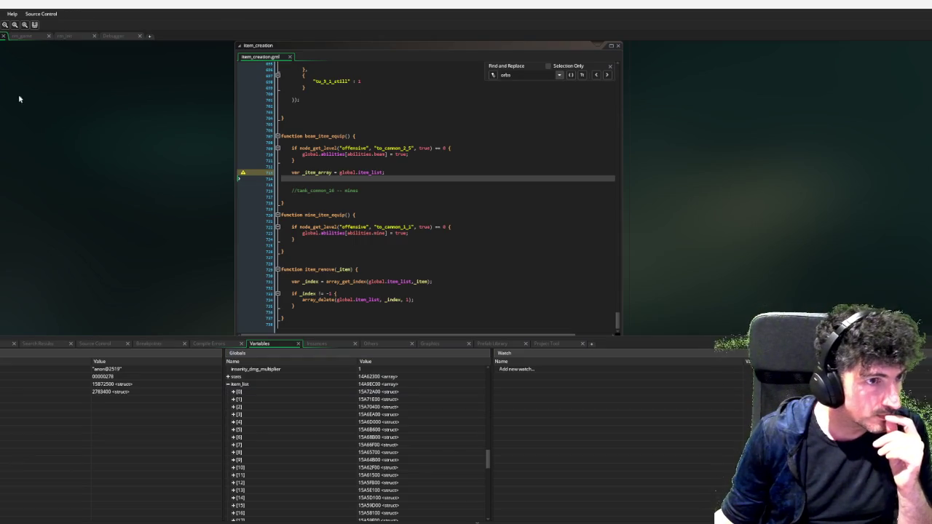
Add var _item_array_size = array_length(_item_array); to beam_item_equip.
{"action": "left_click", "coordinate": [334, 176]}
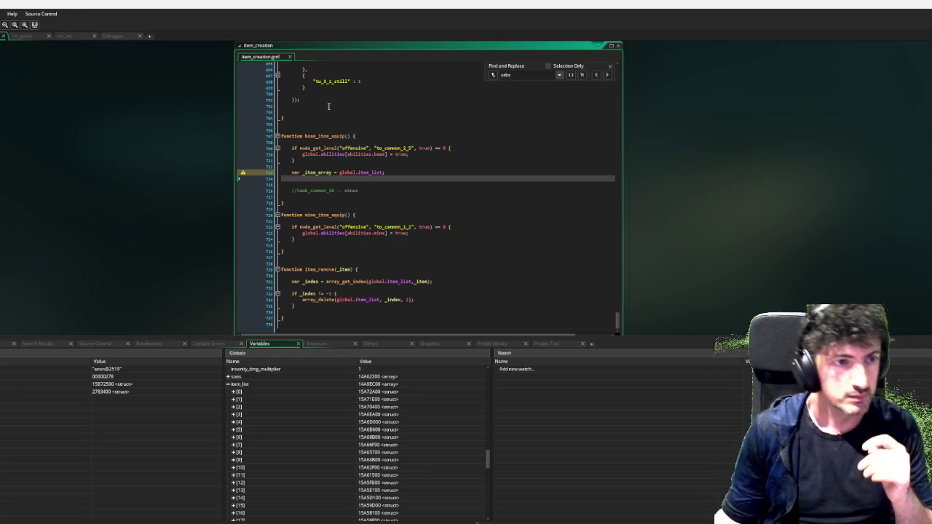
{"action": "key", "text": "Return"}
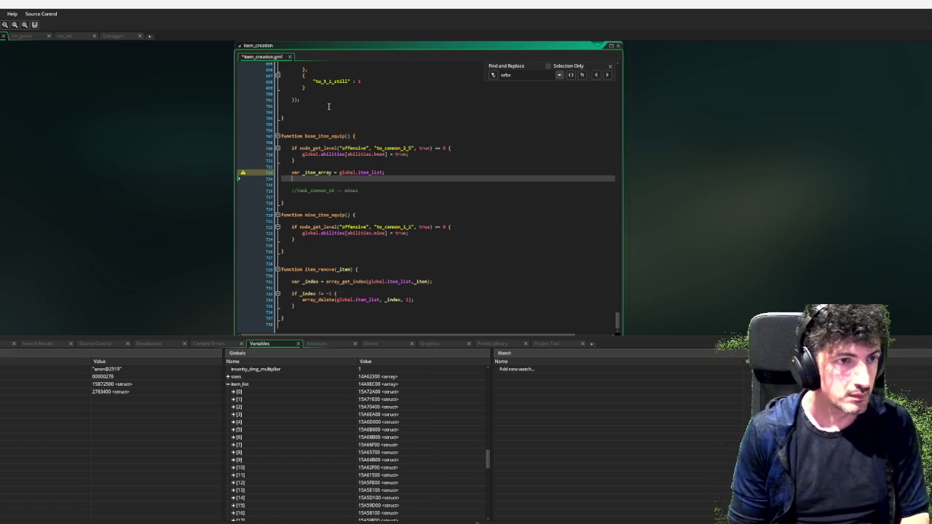
{"action": "key", "text": "Up"}
{"action": "type", "text": "var "}
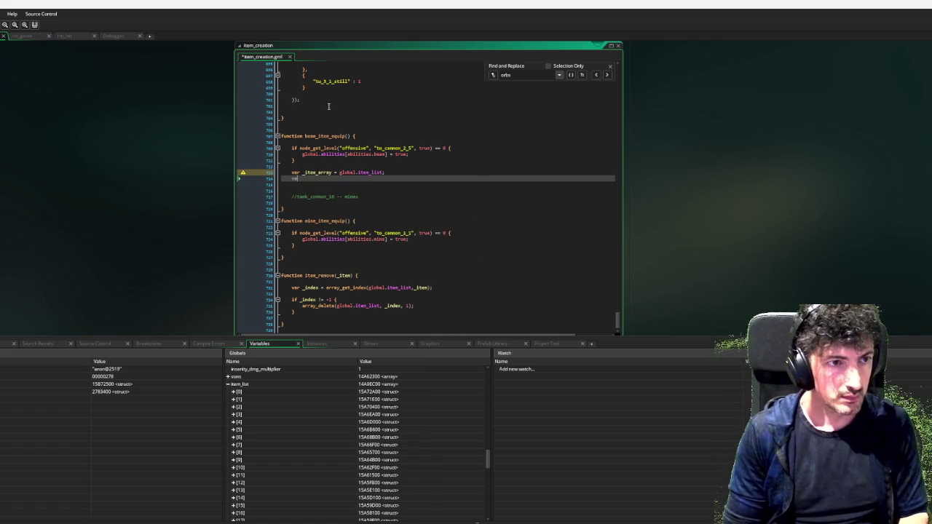
{"action": "type", "text": "_"}
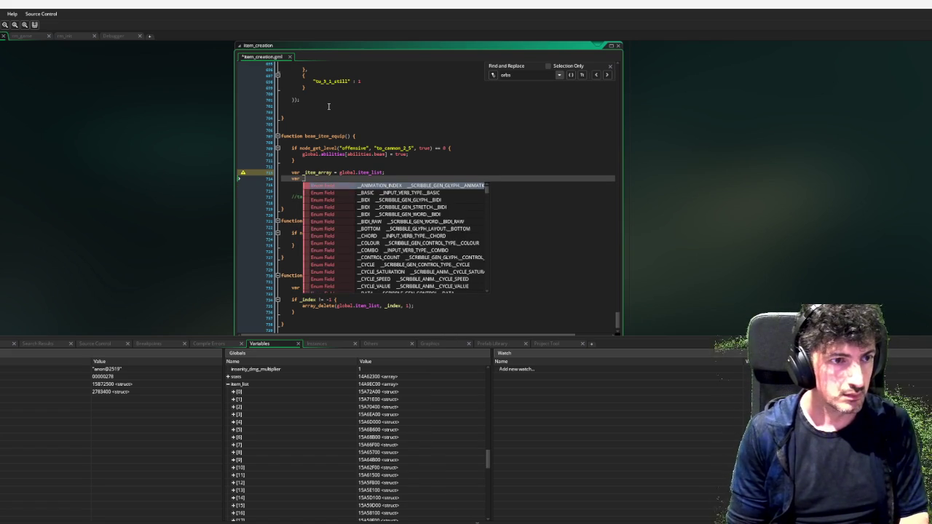
{"action": "type", "text": "item_"}
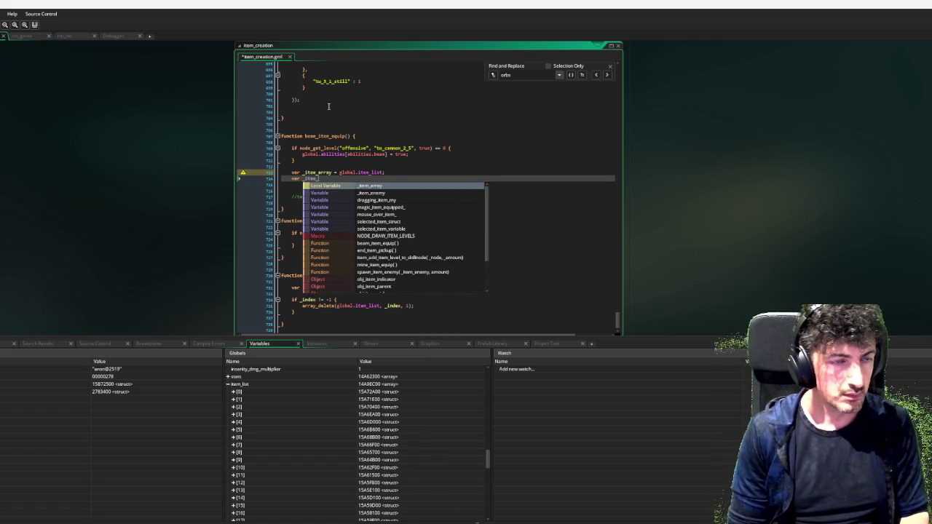
{"action": "type", "text": "list"}
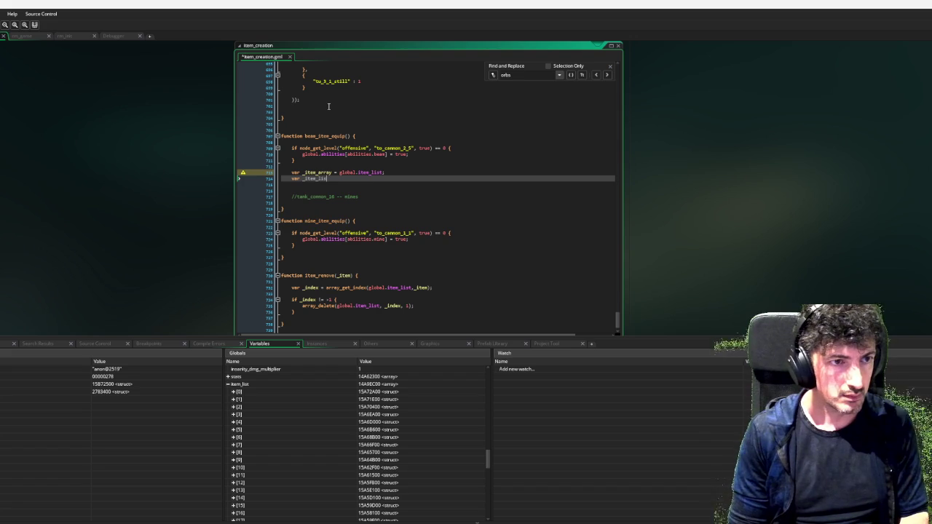
{"action": "key", "text": "BackSpace"}
{"action": "key", "text": "BackSpace"}
{"action": "key", "text": "BackSpace"}
{"action": "type", "text": "array"}
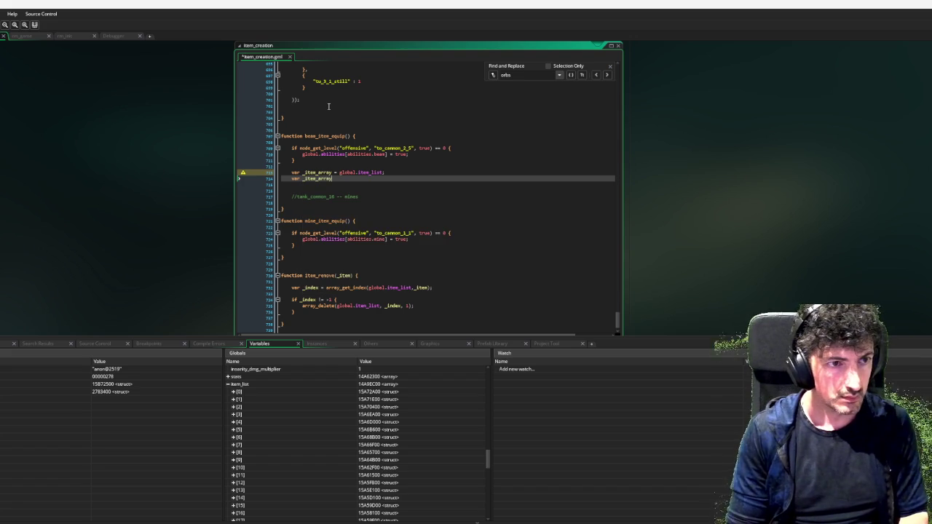
{"action": "type", "text": "_size"}
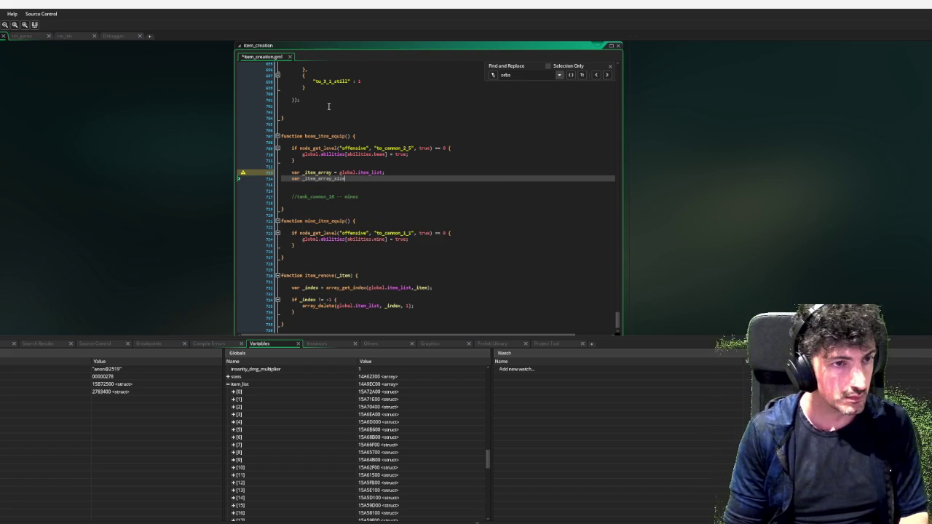
{"action": "type", "text": " = array_lengt"}
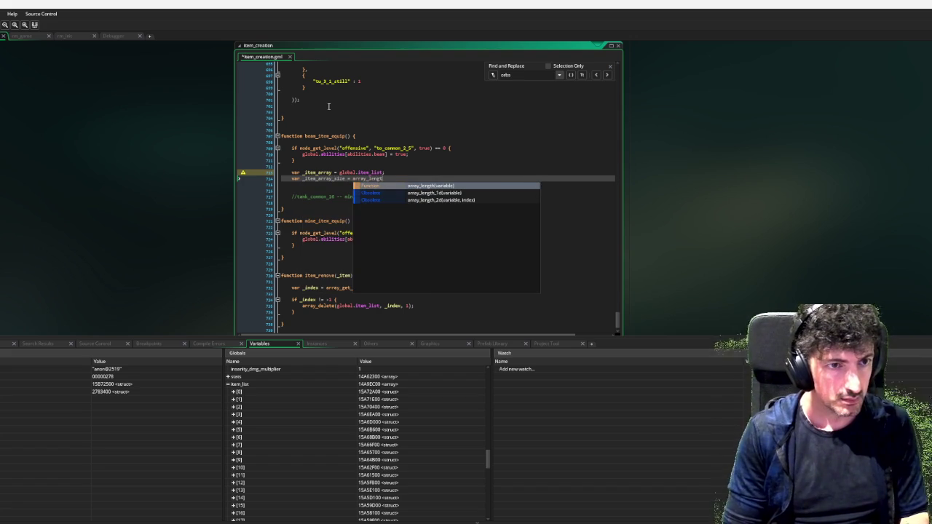
{"action": "key", "text": "Return"}
{"action": "type", "text": "_item_array)"}
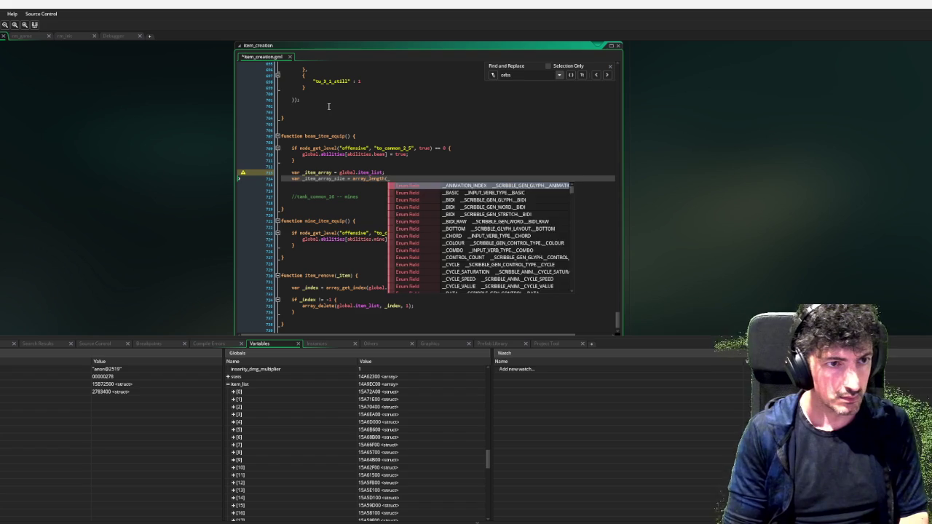
{"action": "type", "text": ";"}
{"action": "key", "text": "Return"}
{"action": "key", "text": "Return"}
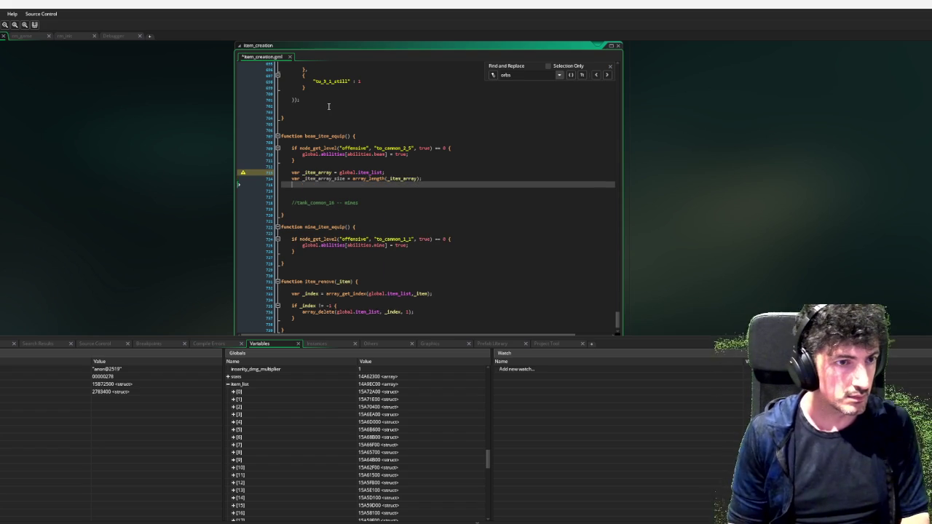
Write an empty for (var i = 0; i < _item_array_size; i++) loop over the array.
{"action": "type", "text": "for var i"}
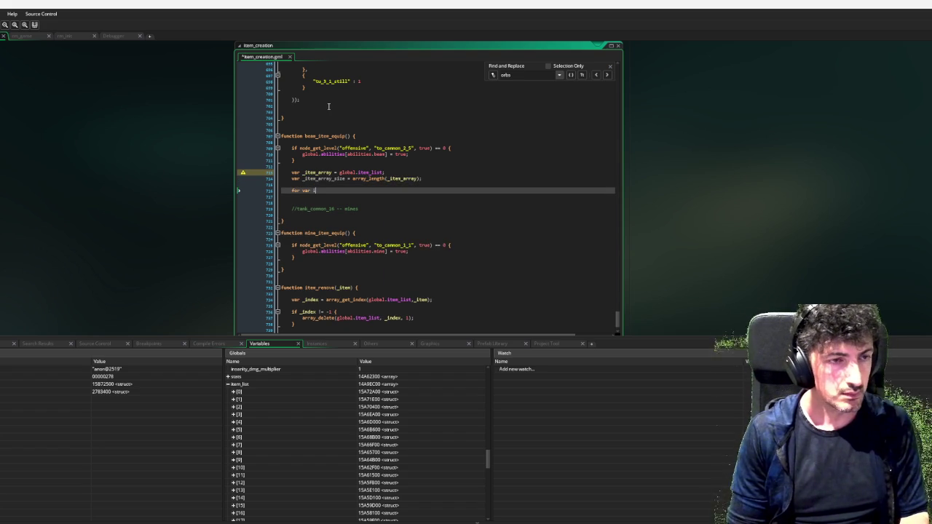
{"action": "key", "text": "BackSpace"}
{"action": "key", "text": "BackSpace"}
{"action": "key", "text": "BackSpace"}
{"action": "key", "text": "BackSpace"}
{"action": "key", "text": "BackSpace"}
{"action": "type", "text": "(v"}
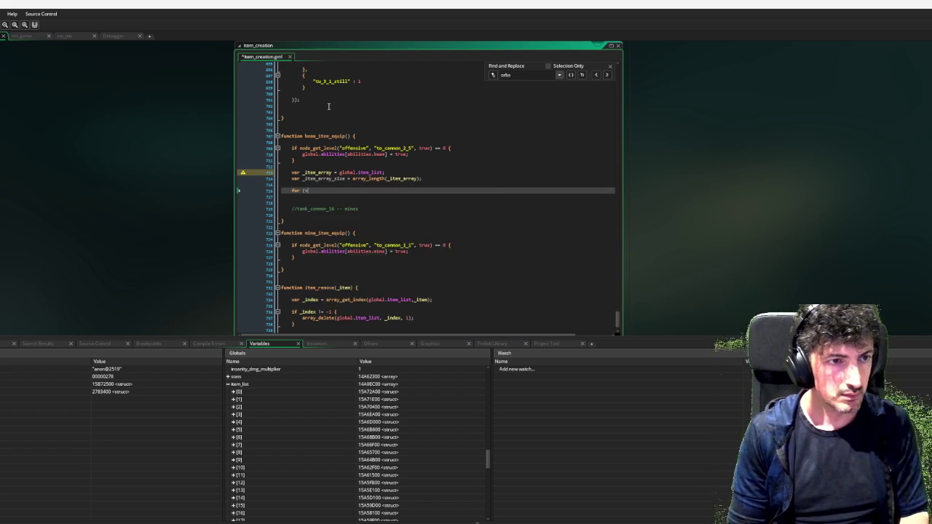
{"action": "type", "text": "ar i = 0;"}
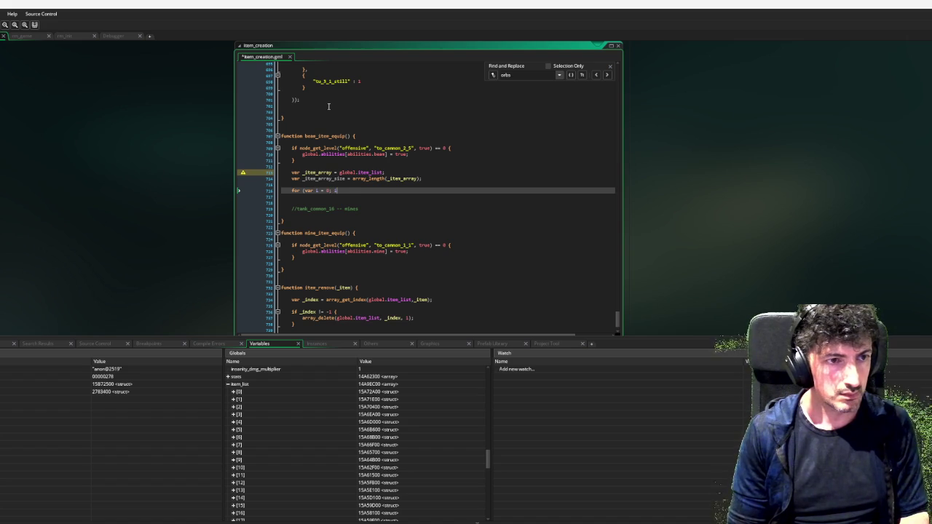
{"action": "type", "text": " i < "}
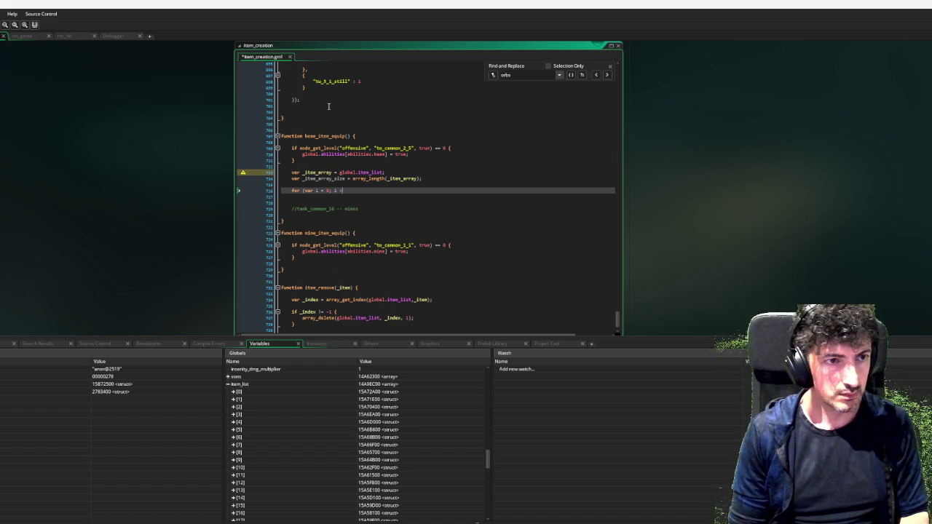
{"action": "type", "text": "_item_arra"}
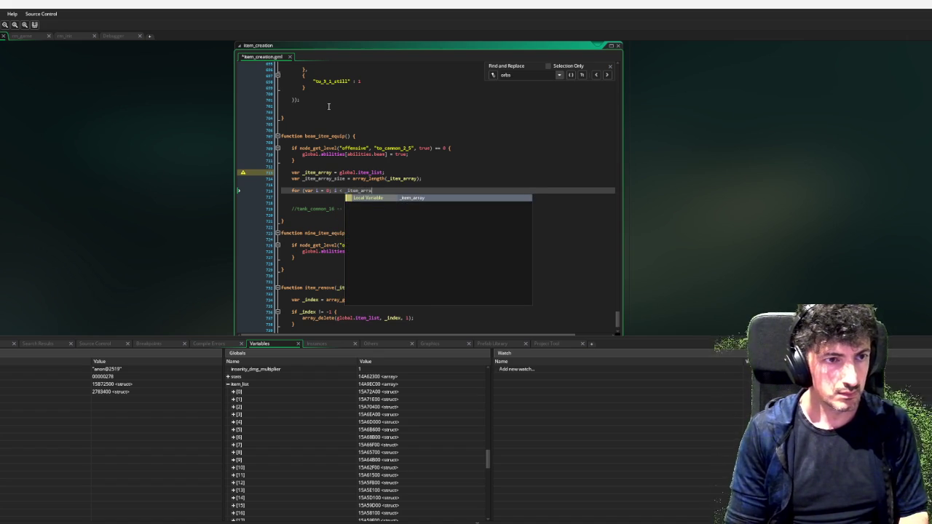
{"action": "type", "text": "y_size; i++) "}
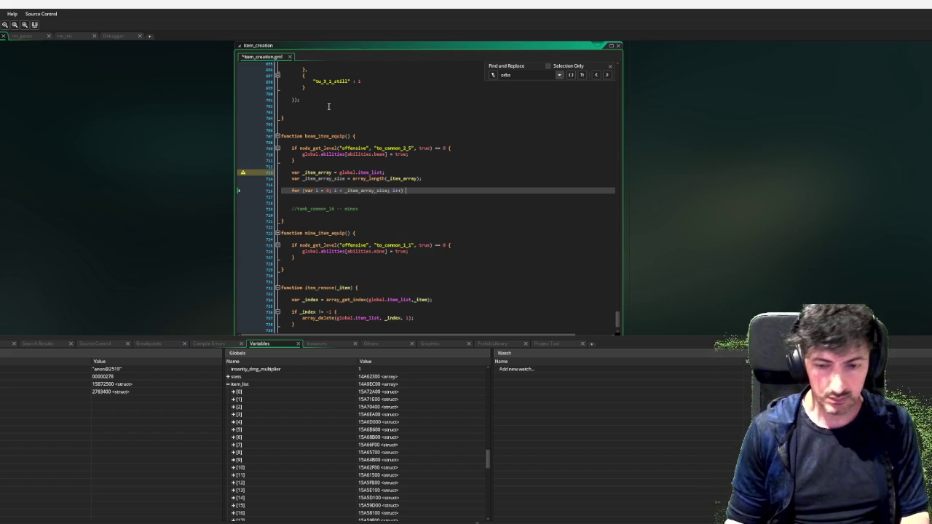
{"action": "type", "text": "{"}
{"action": "key", "text": "Return"}
{"action": "key", "text": "Return"}
{"action": "key", "text": "Return"}
{"action": "type", "text": "}"}
{"action": "key", "text": "Up"}
{"action": "key", "text": "Up"}
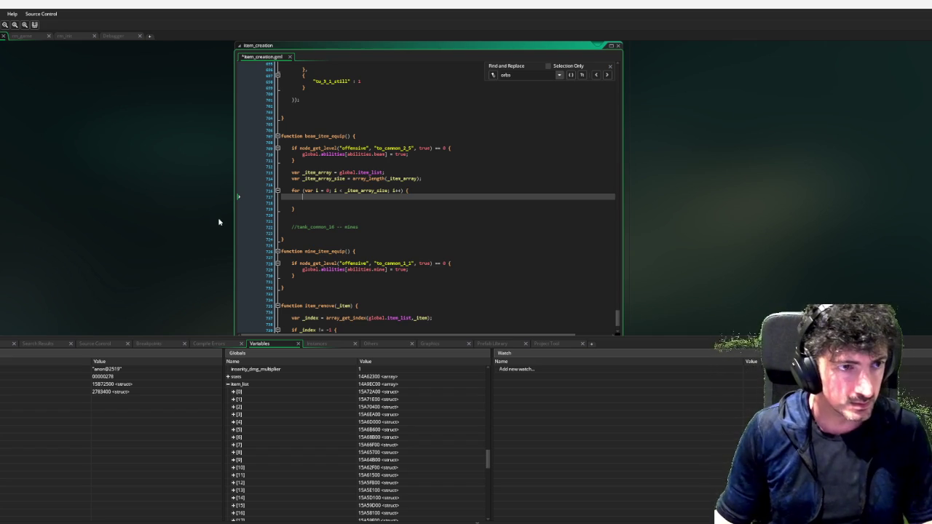
Start an if struct_exists() condition inside the loop, with the caret inside its parentheses.
{"action": "type", "text": "if "}
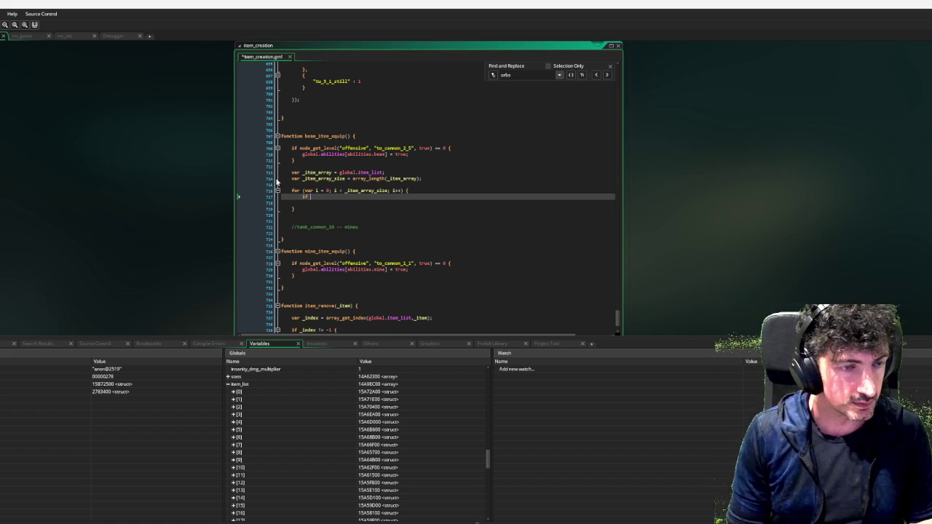
{"action": "type", "text": "struct"}
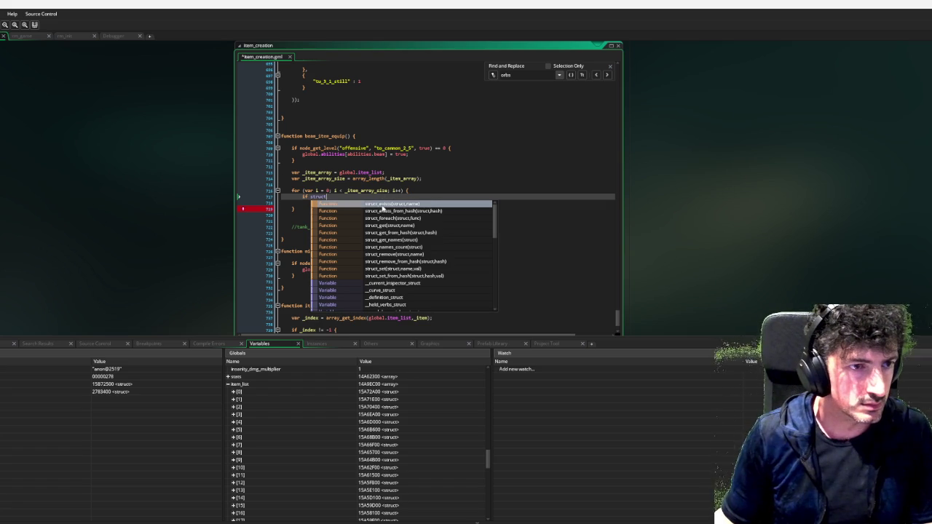
{"action": "double_click", "coordinate": [383, 207]}
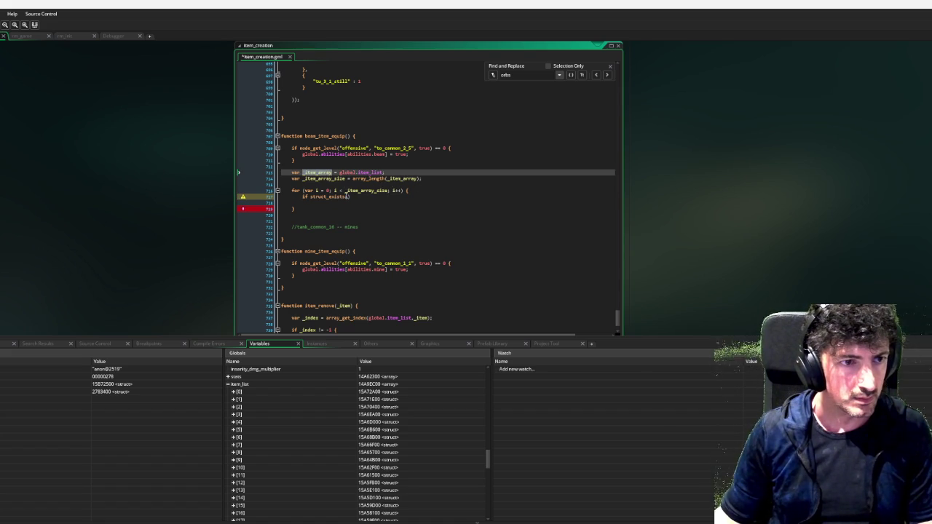
{"action": "left_click", "coordinate": [347, 196]}
Complete the check as struct_exists(_item_array[i], "id") and open its if block.
{"action": "type", "text": "_item_array"}
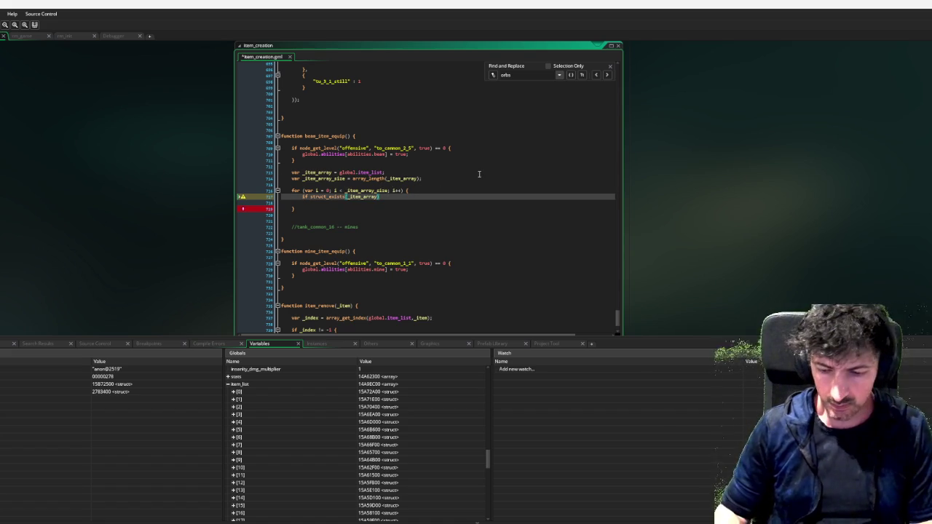
{"action": "type", "text": "[i"}
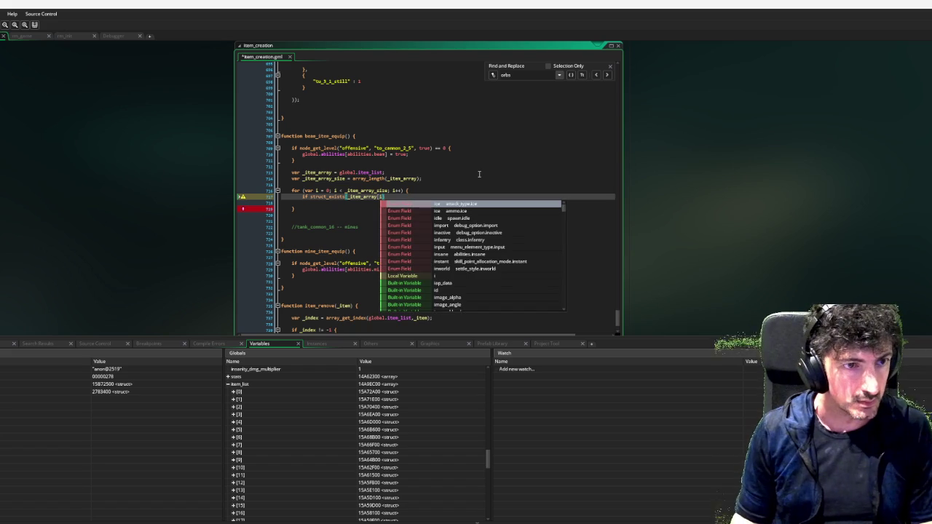
{"action": "type", "text": "], \"id_\""}
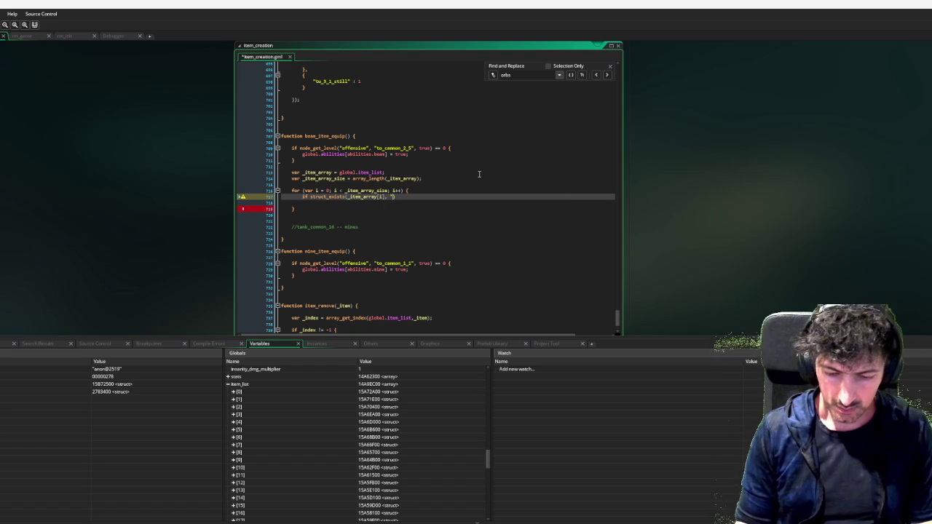
{"action": "type", "text": ")"}
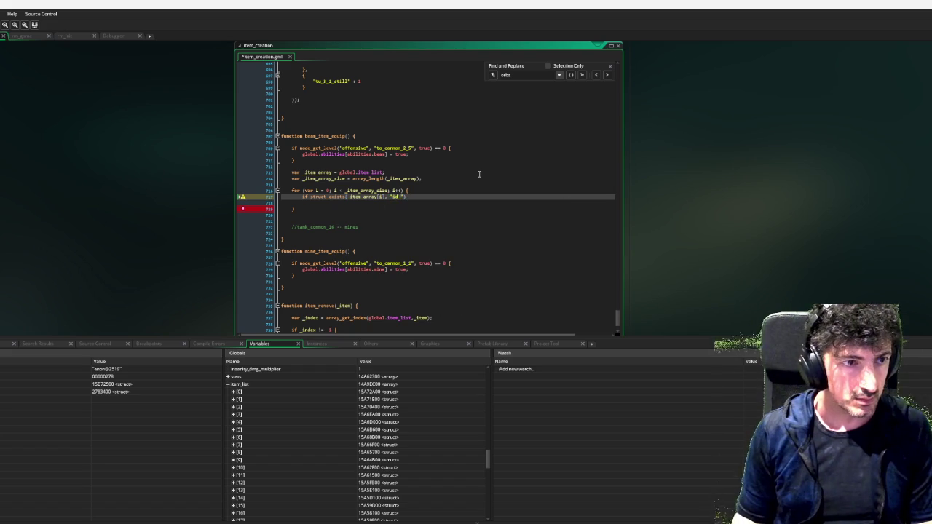
{"action": "type", "text": " {"}
{"action": "key", "text": "Return"}
{"action": "type", "text": "}"}
Declare var _id = _item_array[i].id; inside the if block.
{"action": "key", "text": "Up"}
{"action": "key", "text": "Tab"}
{"action": "type", "text": "var _"}
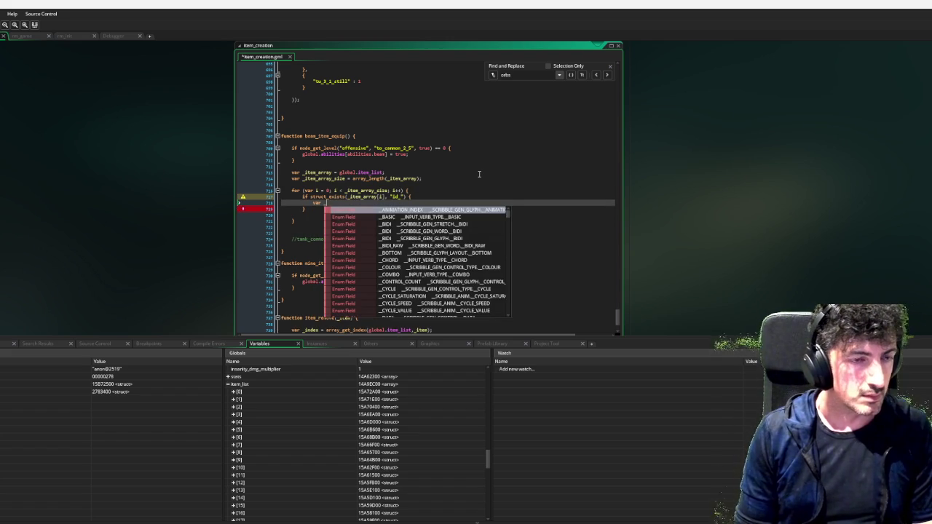
{"action": "key", "text": "BackSpace"}
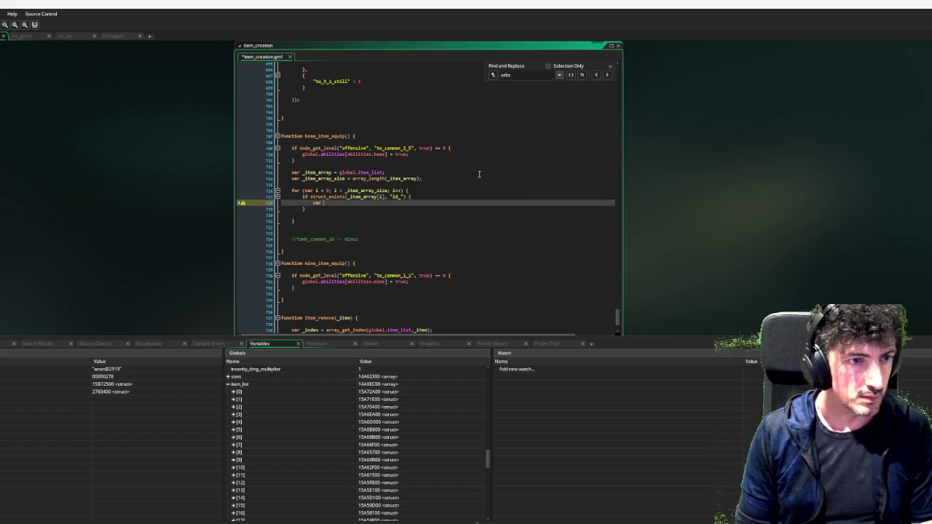
{"action": "type", "text": "_id = "}
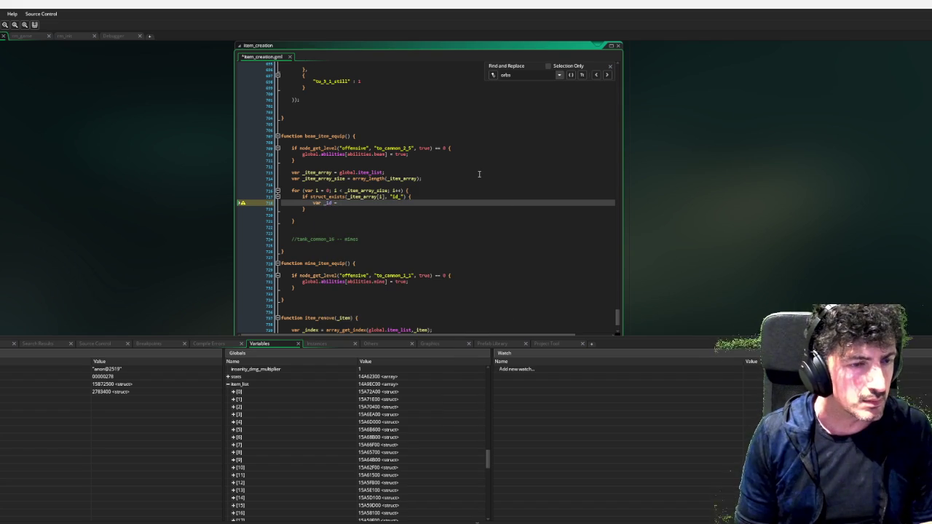
{"action": "type", "text": "_item"}
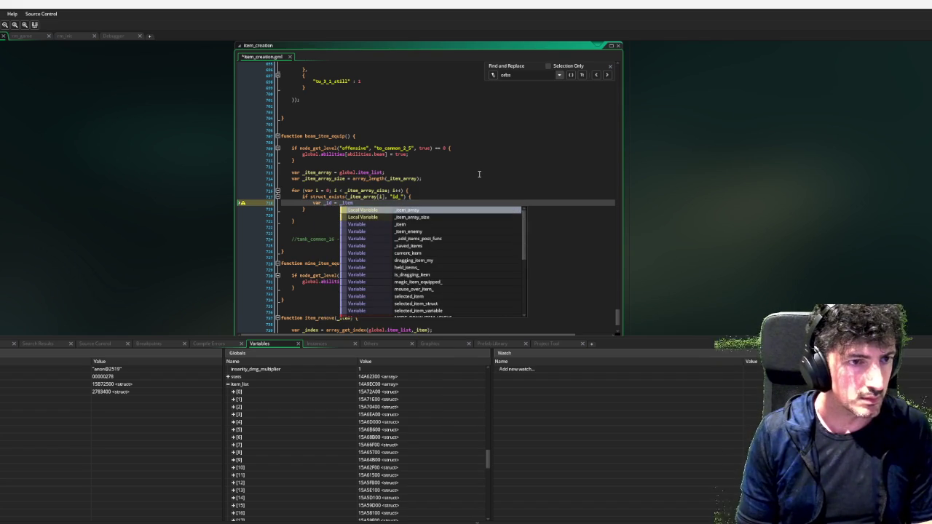
{"action": "type", "text": "_array"}
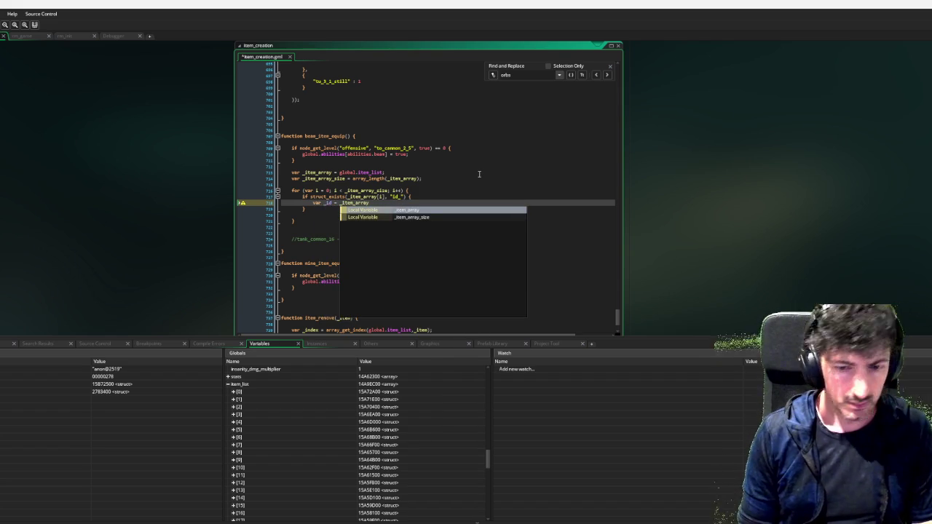
{"action": "type", "text": "[i]."}
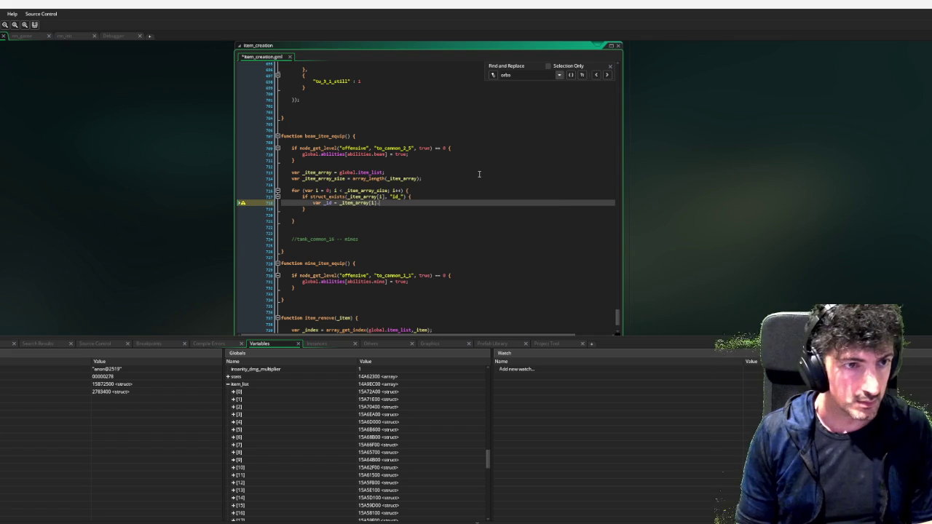
{"action": "type", "text": "id_"}
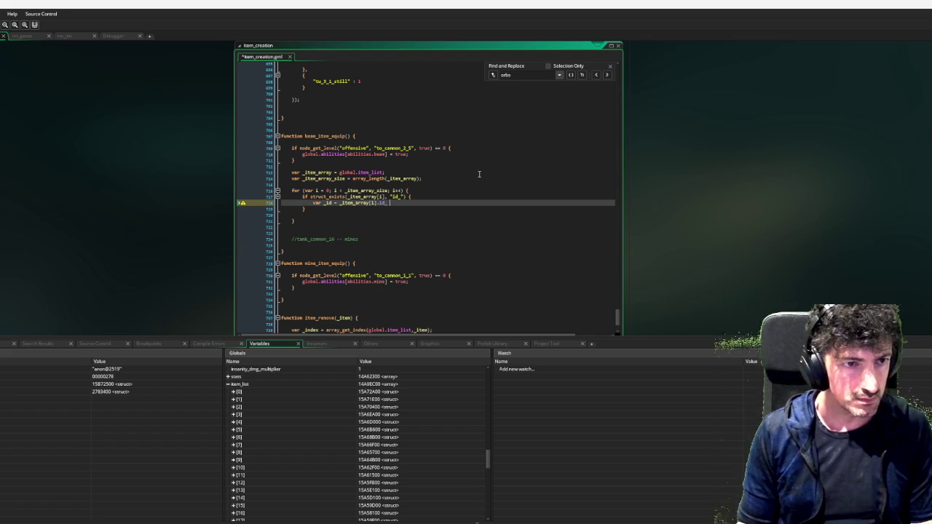
{"action": "key", "text": "BackSpace"}
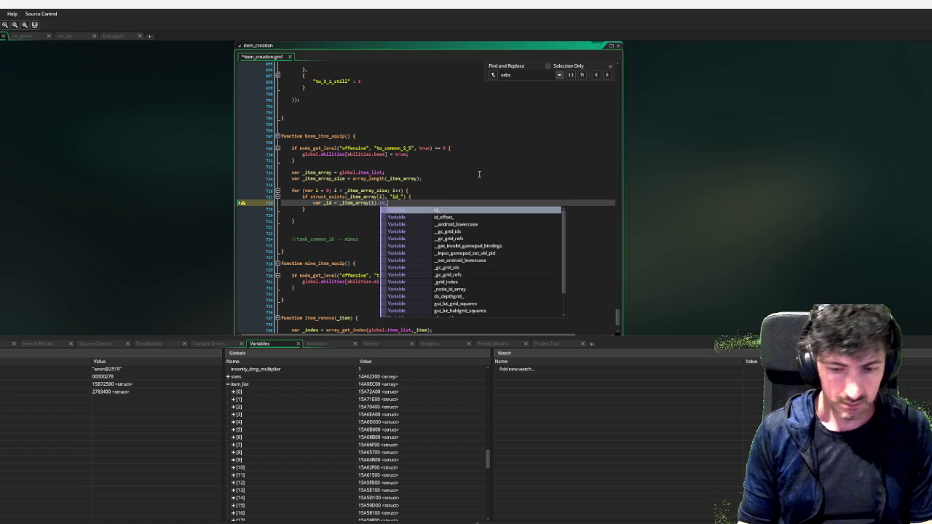
{"action": "type", "text": ";"}
{"action": "key", "text": "Return"}
{"action": "key", "text": "Return"}
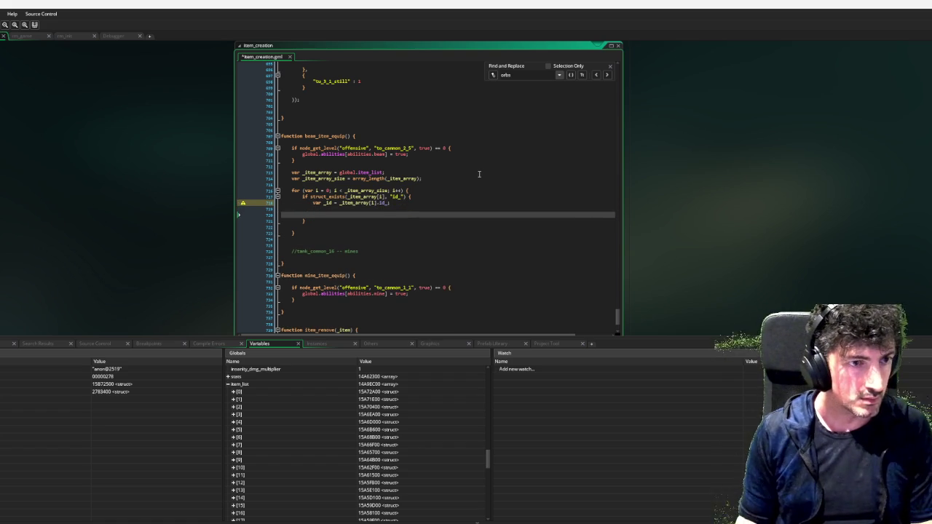
Add an if _id == "tank_common_16" { block, copying the name from the comment.
{"action": "key", "text": "Up"}
{"action": "type", "text": "if _id ="}
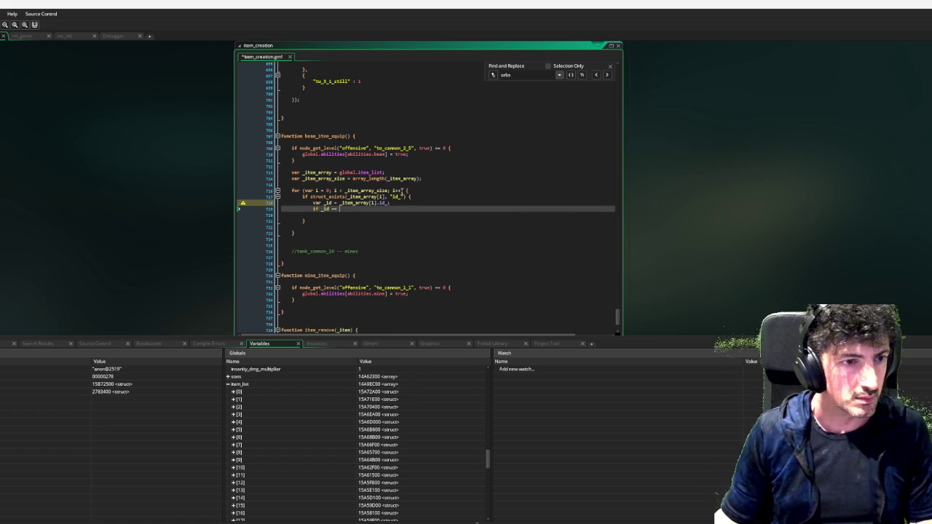
{"action": "double_click", "coordinate": [315, 251]}
{"action": "key", "text": "ctrl+c"}
{"action": "left_click", "coordinate": [360, 209]}
{"action": "key", "text": "ctrl+v"}
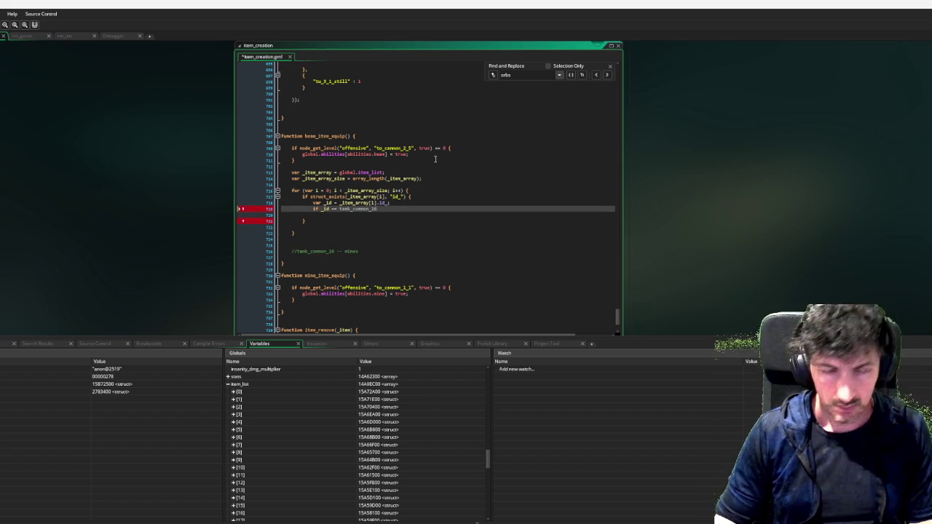
{"action": "key", "text": "ctrl+Left"}
{"action": "type", "text": "\" "}
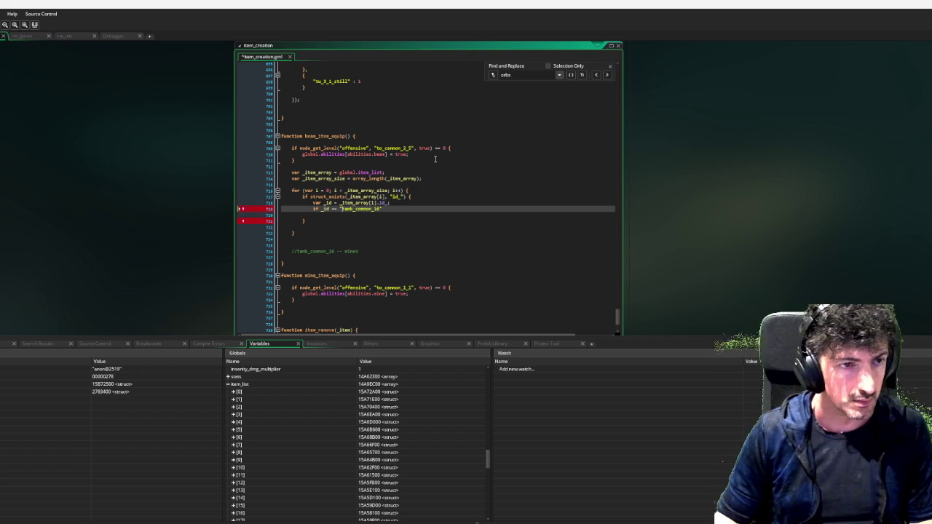
{"action": "type", "text": "{"}
{"action": "key", "text": "Return"}
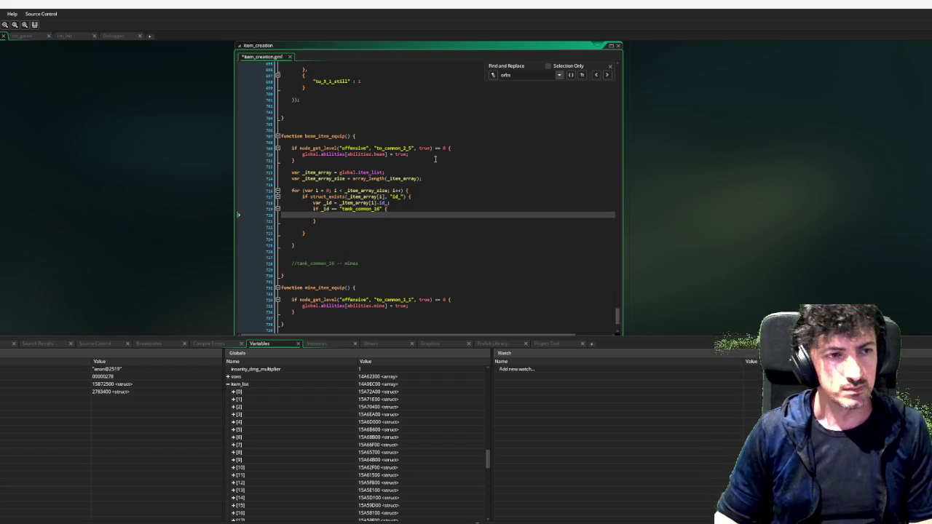
Call array_delete(_item_array,i,1); inside the tank_common_16 block.
{"action": "type", "text": "array_dele"}
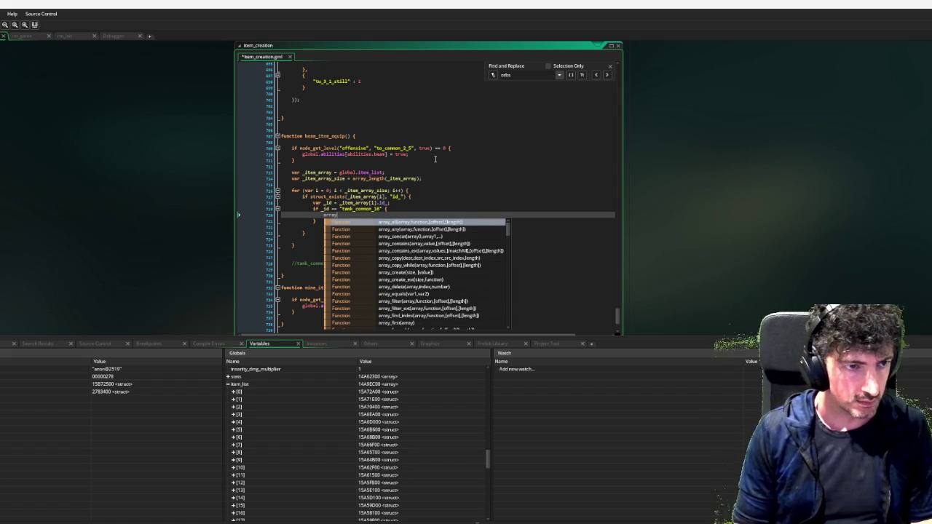
{"action": "key", "text": "Return"}
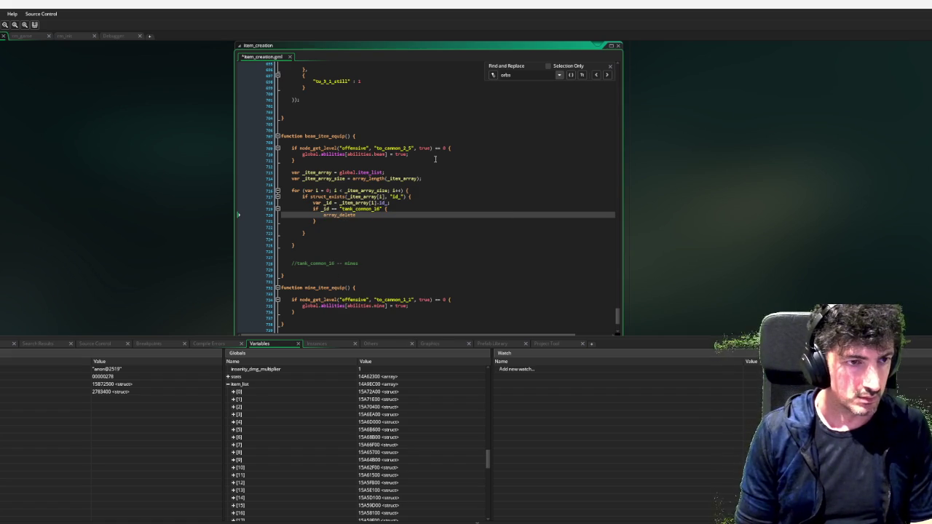
{"action": "type", "text": "("}
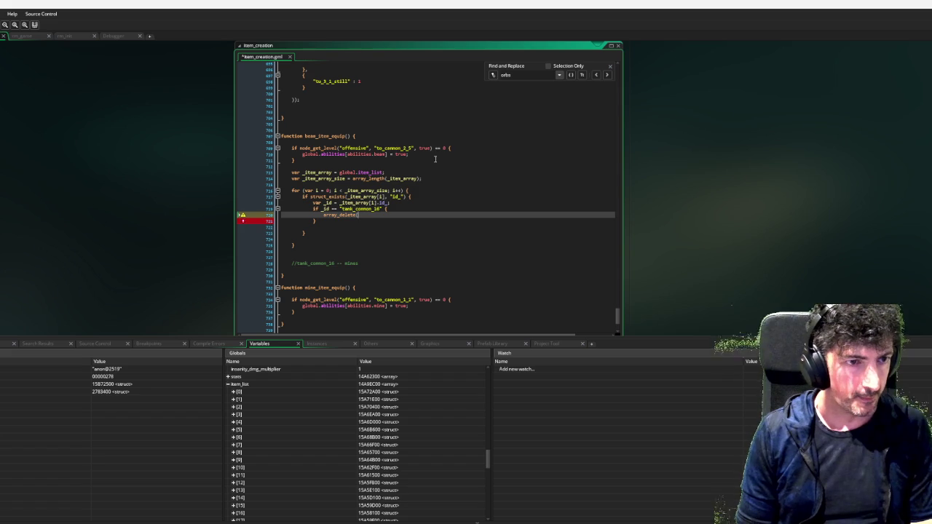
{"action": "type", "text": "_item_array,"}
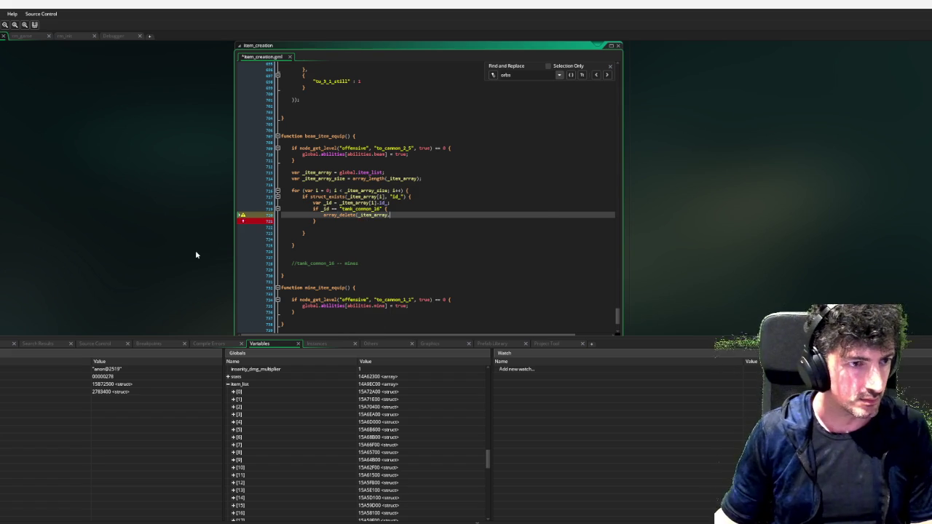
{"action": "scroll", "coordinate": [197, 254], "scroll_direction": "down", "scroll_amount": 1}
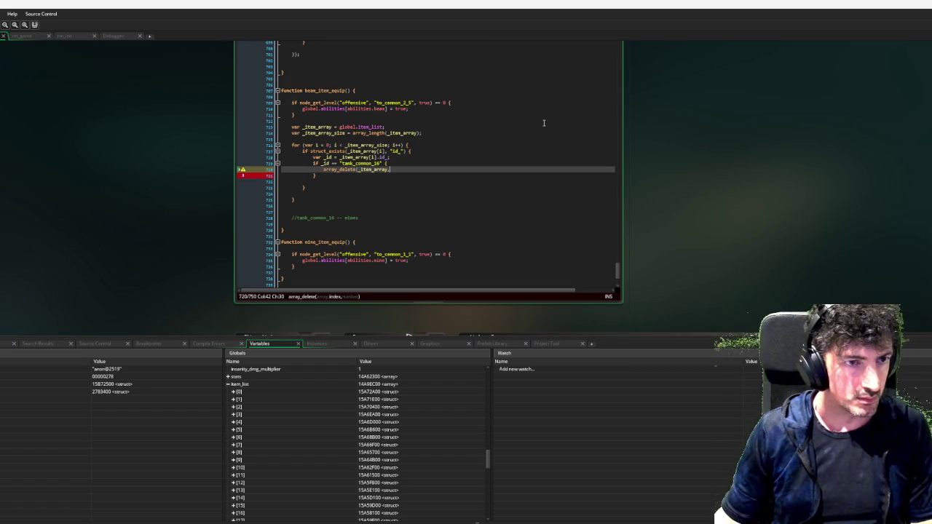
{"action": "type", "text": "i,"}
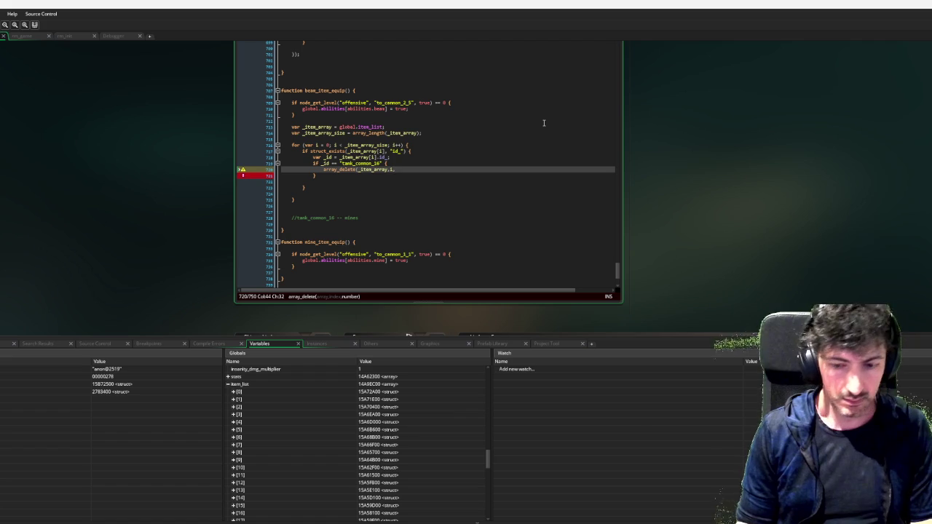
{"action": "type", "text": "1);"}
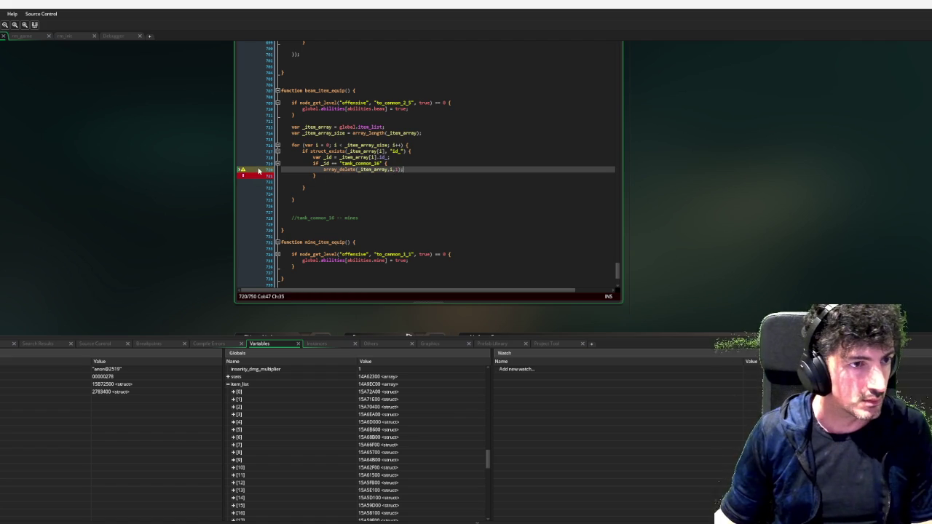
Delete the leftover //tank_common_16 comment line.
{"action": "left_click", "coordinate": [370, 218]}
{"action": "left_click_drag", "start_coordinate": [369, 218], "coordinate": [370, 208]}
{"action": "key", "text": "BackSpace"}
{"action": "key", "text": "BackSpace"}
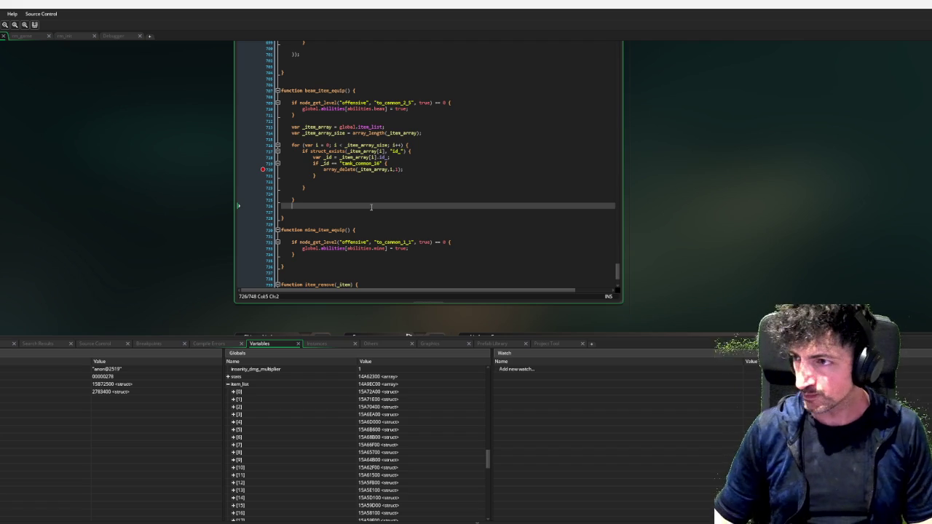
Remove the surplus blank lines around the new if block.
{"action": "left_click", "coordinate": [262, 171]}
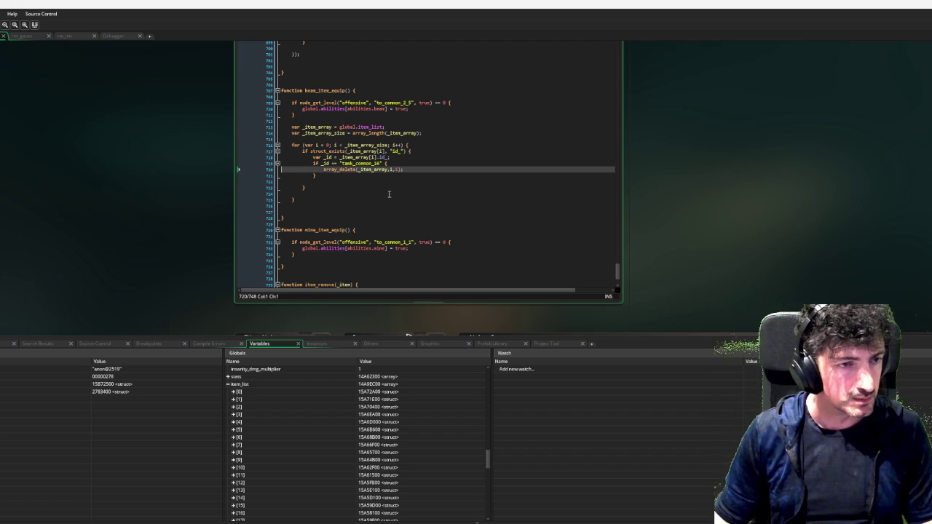
{"action": "left_click", "coordinate": [325, 182]}
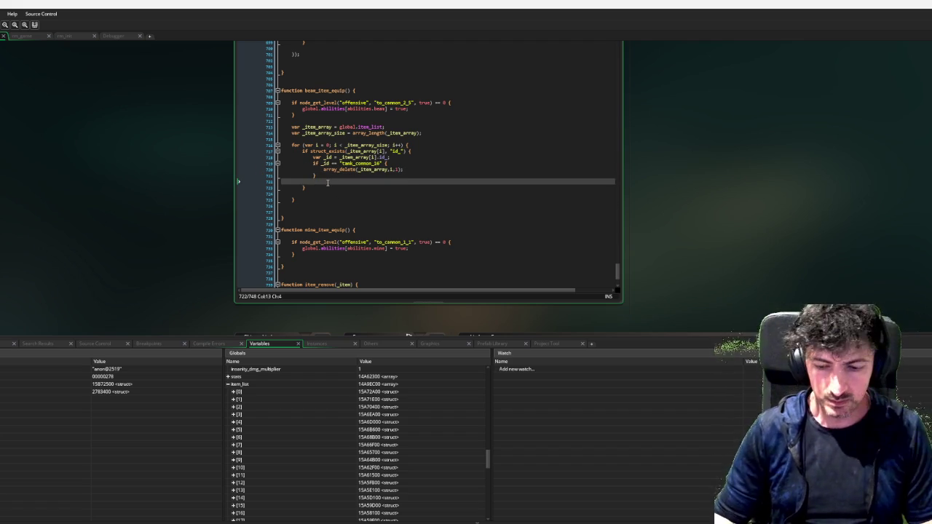
{"action": "key", "text": "Delete"}
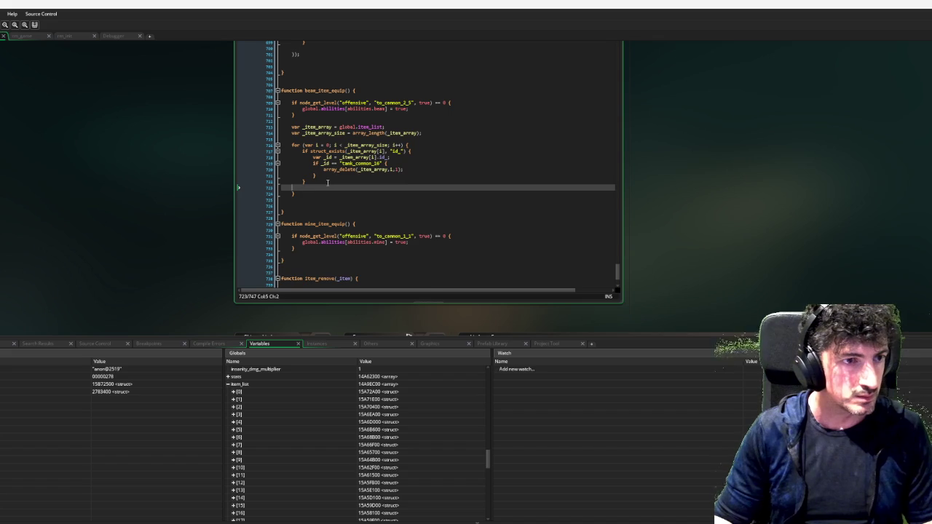
{"action": "key", "text": "Delete"}
{"action": "key", "text": "Down"}
{"action": "key", "text": "Down"}
{"action": "key", "text": "Down"}
{"action": "key", "text": "BackSpace"}
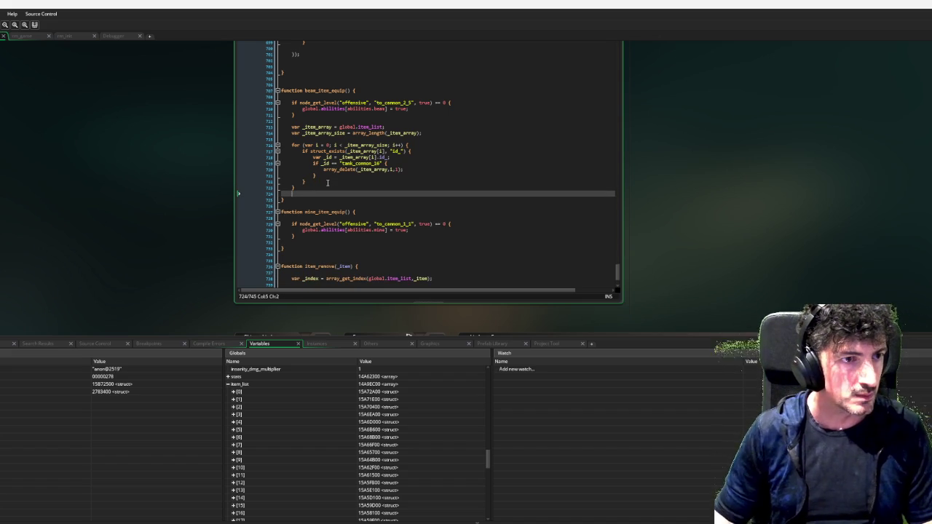
Set a breakpoint on the array_delete line and run the game in debug mode with F6.
{"action": "left_click", "coordinate": [457, 155]}
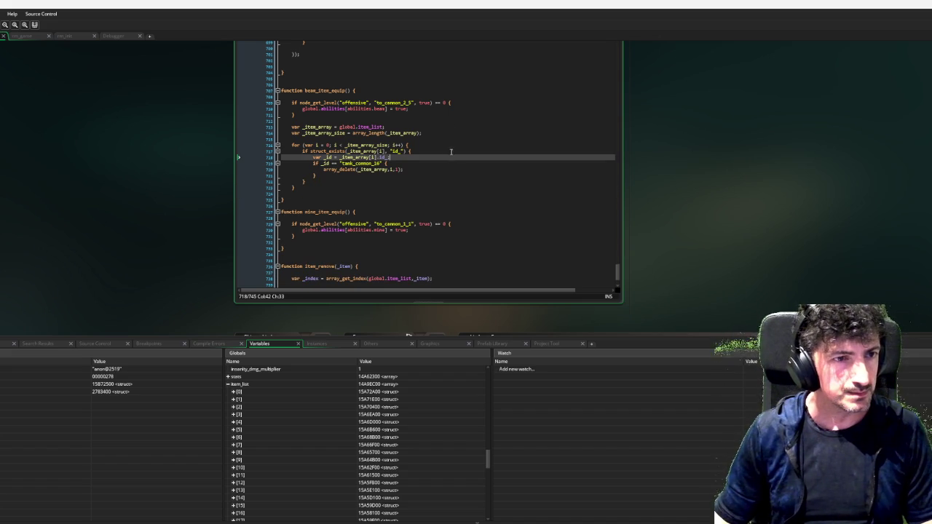
{"action": "left_click", "coordinate": [262, 169]}
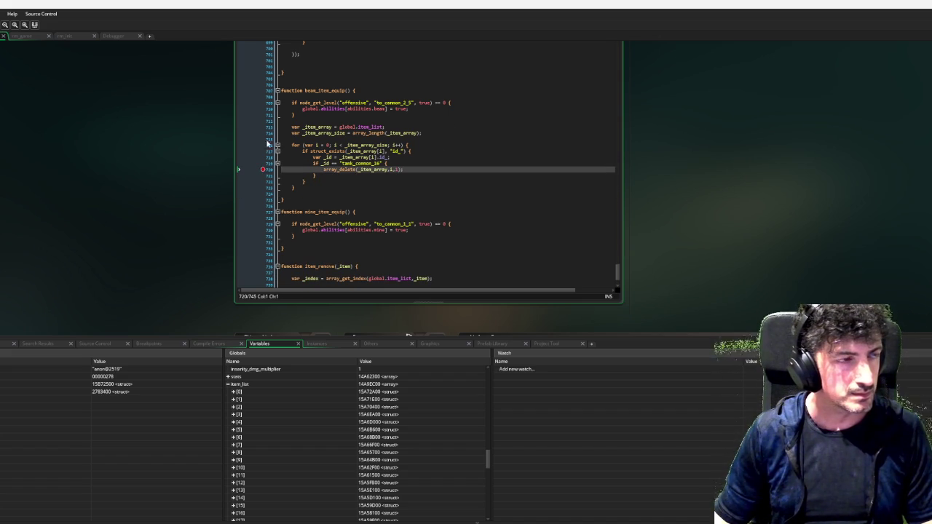
{"action": "key", "text": "F6"}
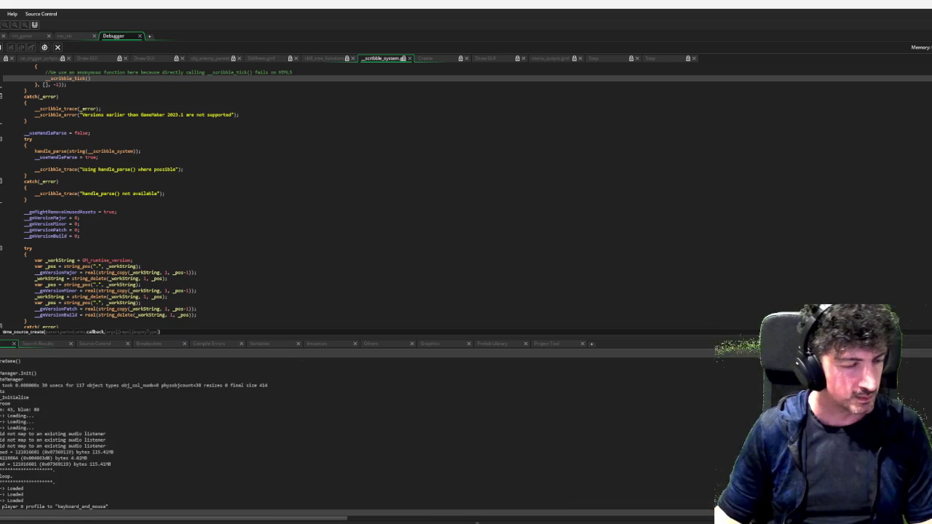
Start the game and pick Combat Stim, Hermes Boots, Wide Chamber, Veggie Patch, Miniature Launch Pad, Extra Battery and Buster Booster.
{"action": "key", "text": "Return"}
{"action": "key", "text": "Return"}
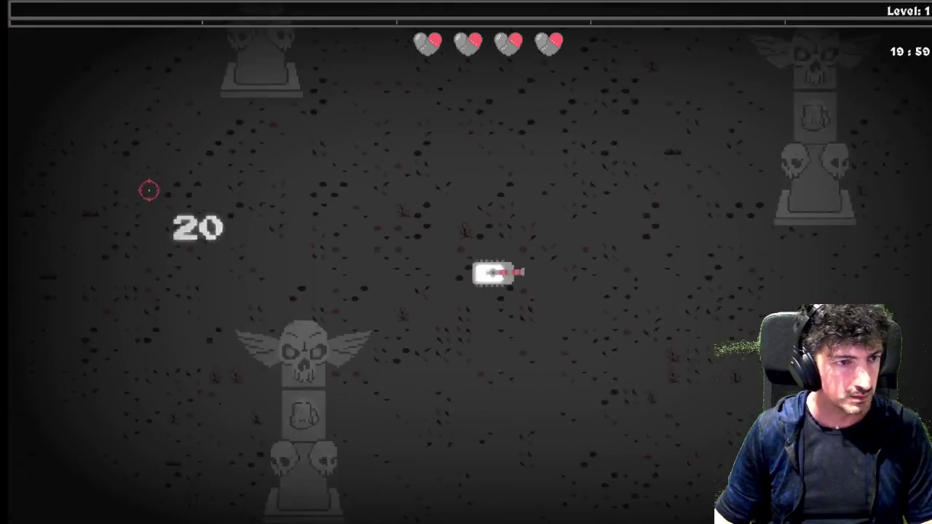
{"action": "key", "text": "d"}
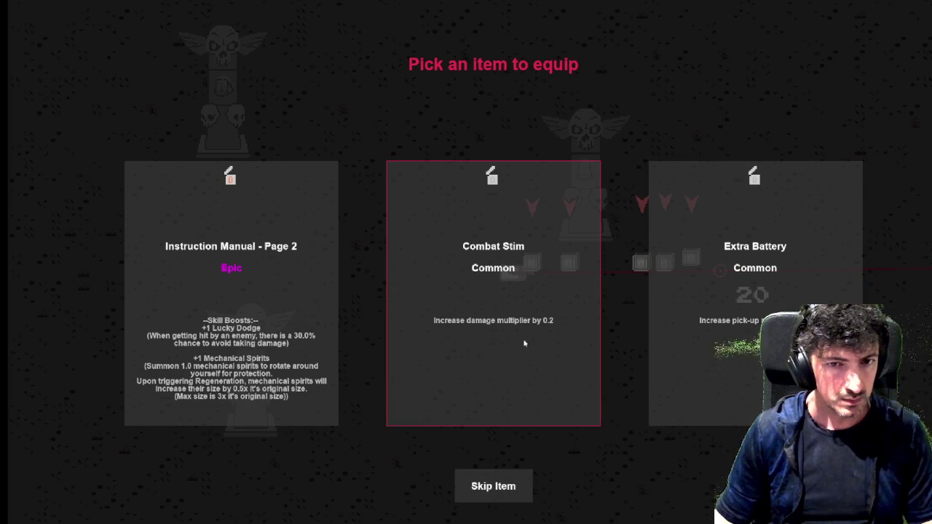
{"action": "left_click", "coordinate": [522, 345]}
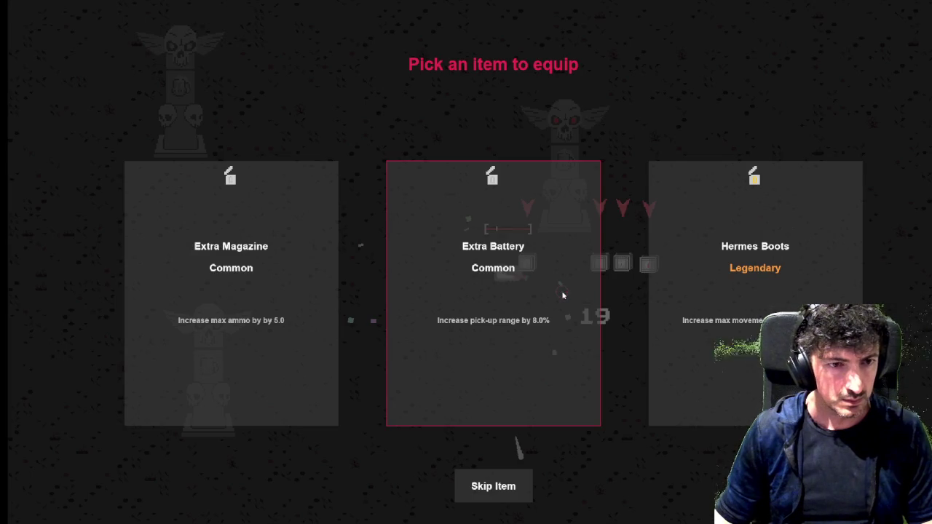
{"action": "left_click", "coordinate": [750, 295]}
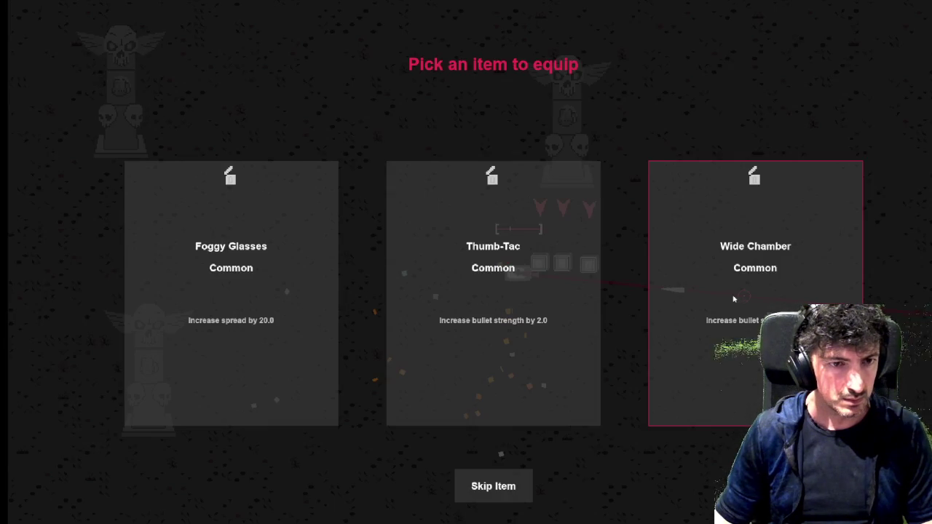
{"action": "left_click", "coordinate": [689, 301]}
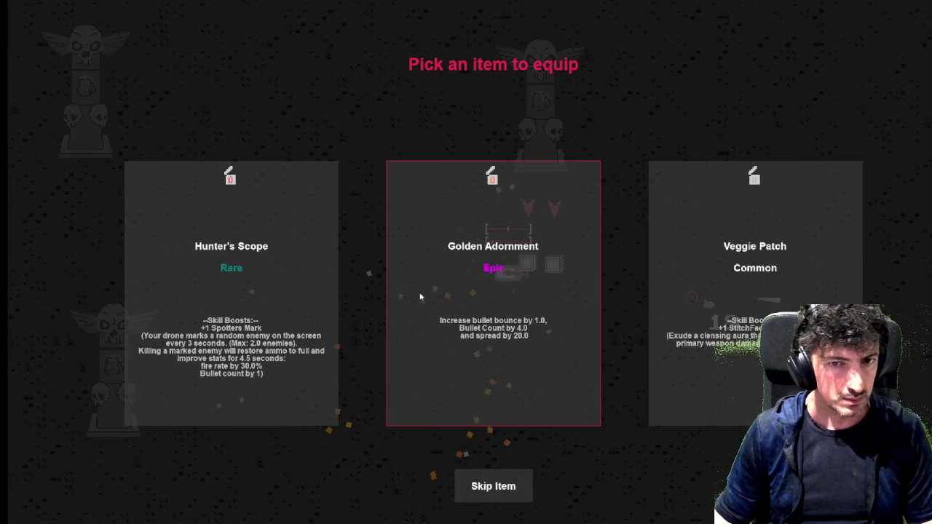
{"action": "left_click", "coordinate": [726, 292]}
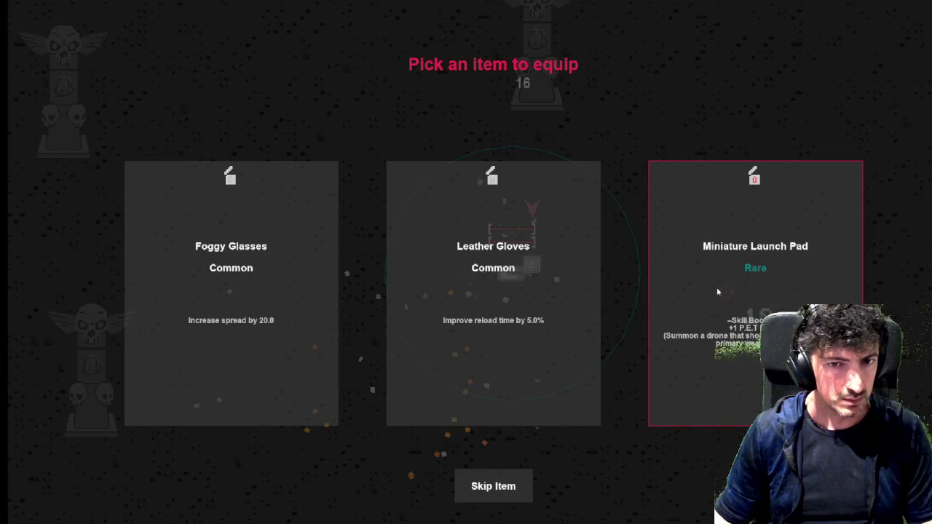
{"action": "left_click", "coordinate": [725, 292]}
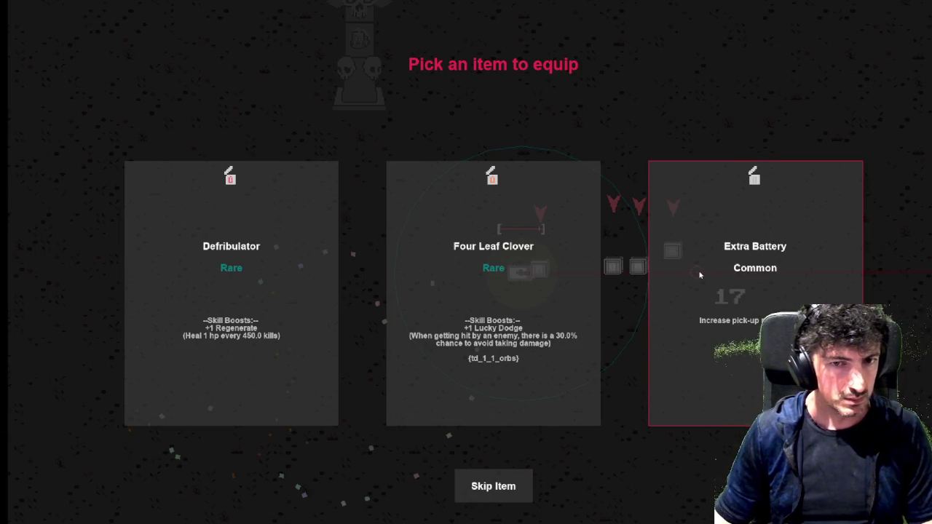
{"action": "left_click", "coordinate": [692, 274]}
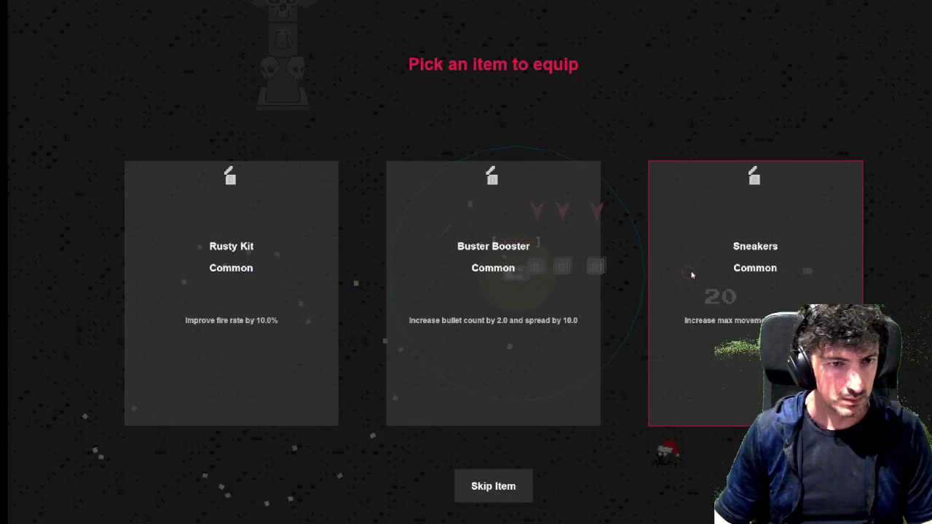
{"action": "left_click", "coordinate": [559, 276]}
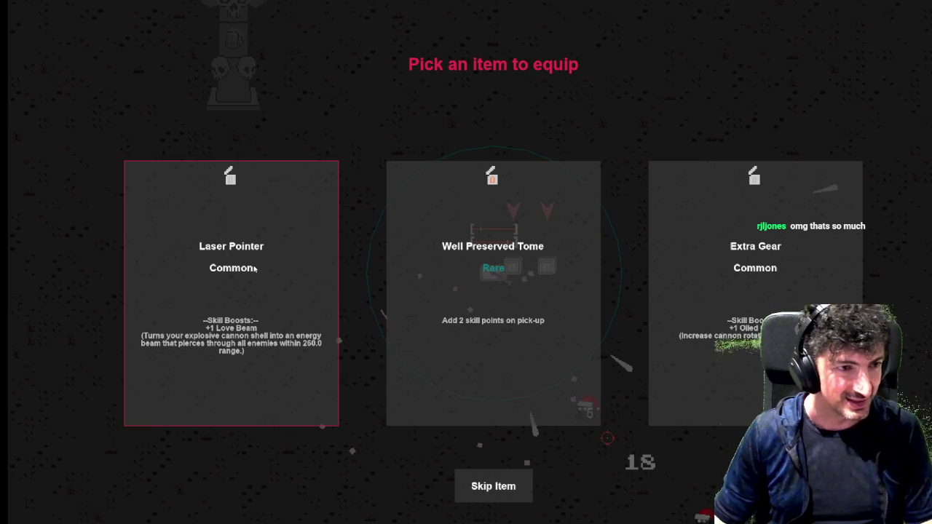
{"action": "key", "text": "alt+Tab"}
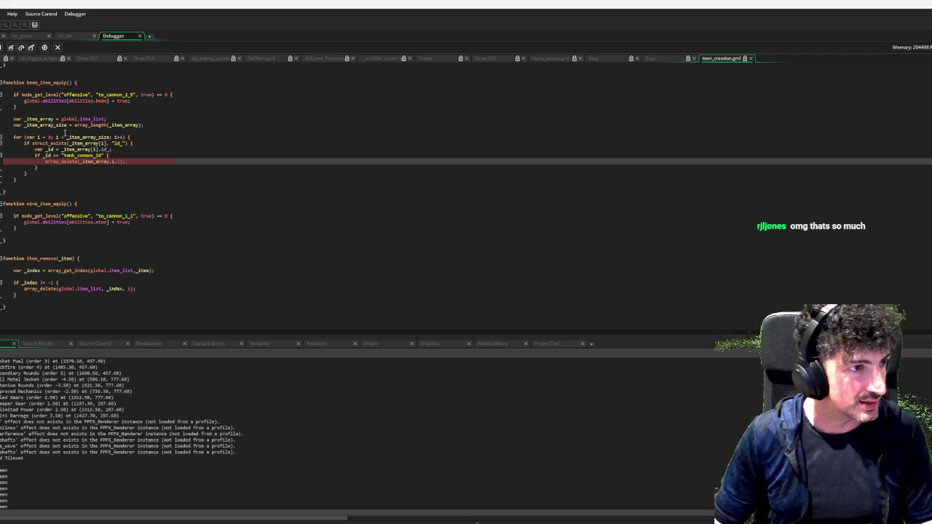
Step through the loop until the index [39] out-of-range Code Error appears, then close it.
{"action": "mouse_move", "coordinate": [47, 155]}
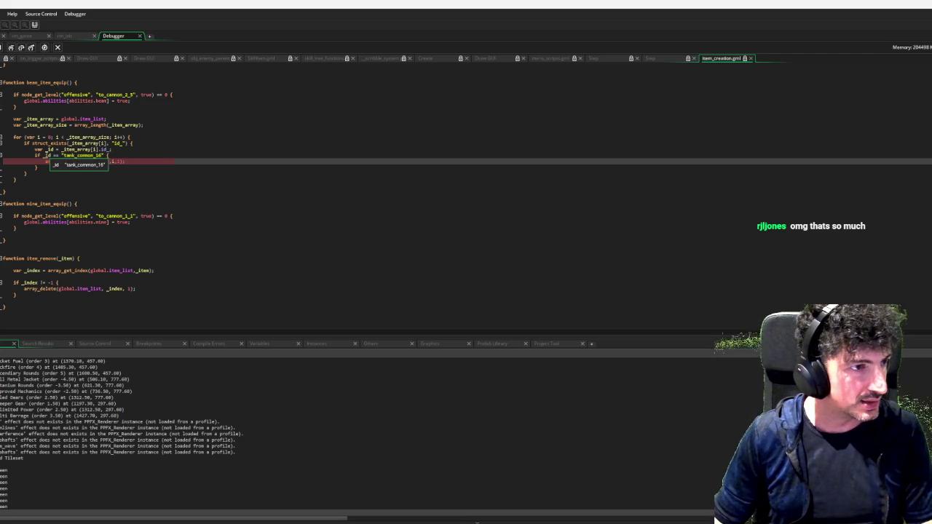
{"action": "mouse_move", "coordinate": [113, 162]}
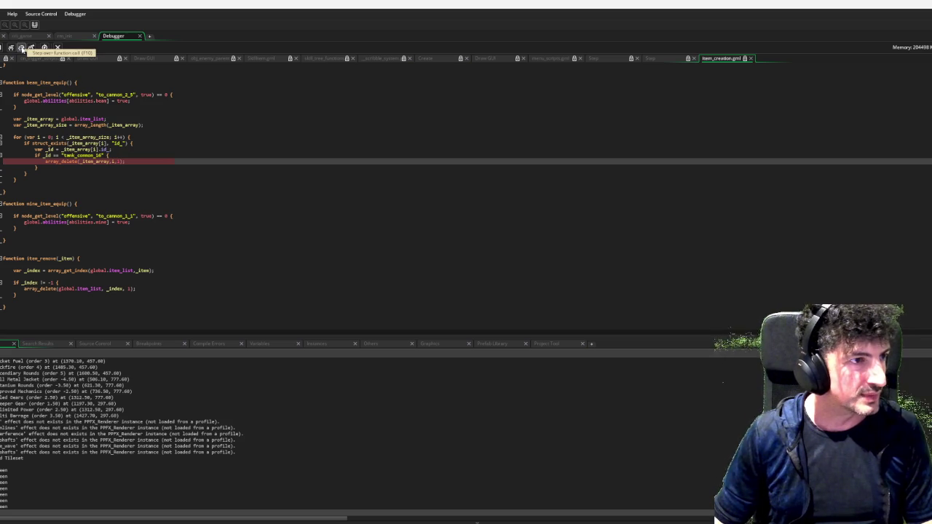
{"action": "left_click", "coordinate": [22, 49]}
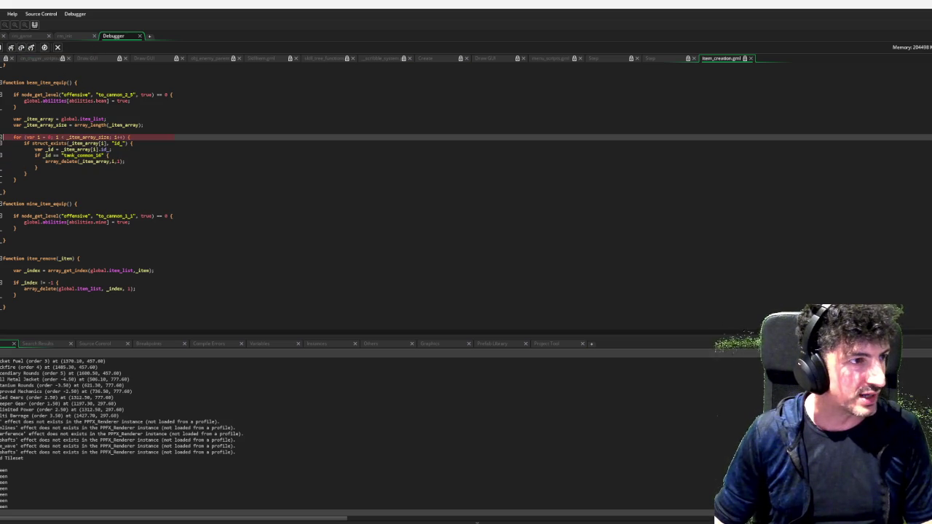
{"action": "left_click", "coordinate": [4, 160]}
{"action": "key", "text": "F10"}
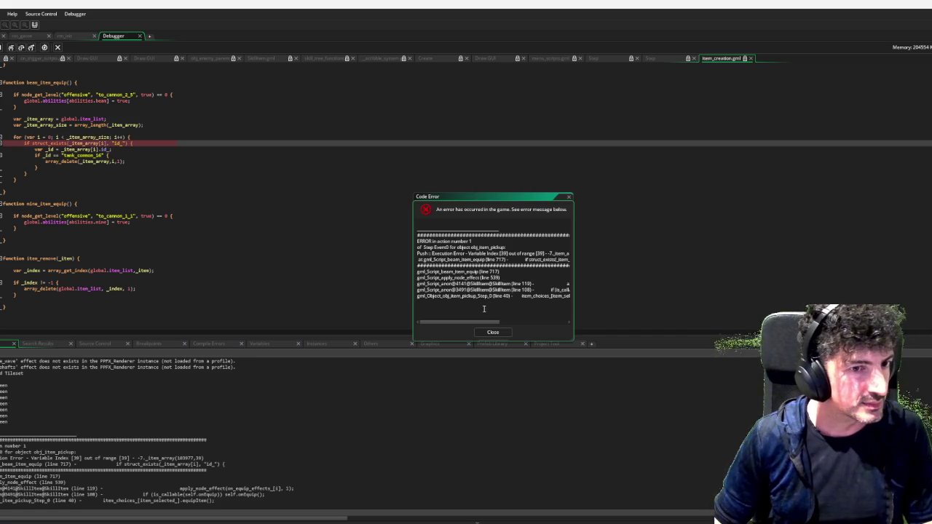
{"action": "mouse_move", "coordinate": [474, 323]}
{"action": "left_mouse_down"}
{"action": "mouse_move", "coordinate": [529, 323]}
{"action": "mouse_move", "coordinate": [504, 324]}
{"action": "left_mouse_up"}
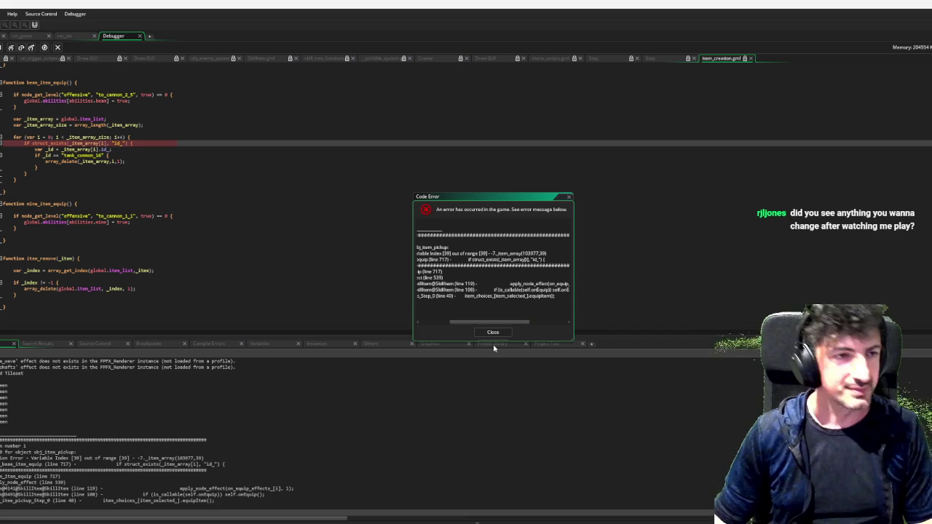
{"action": "left_click", "coordinate": [493, 332]}
{"action": "left_click", "coordinate": [131, 158]}
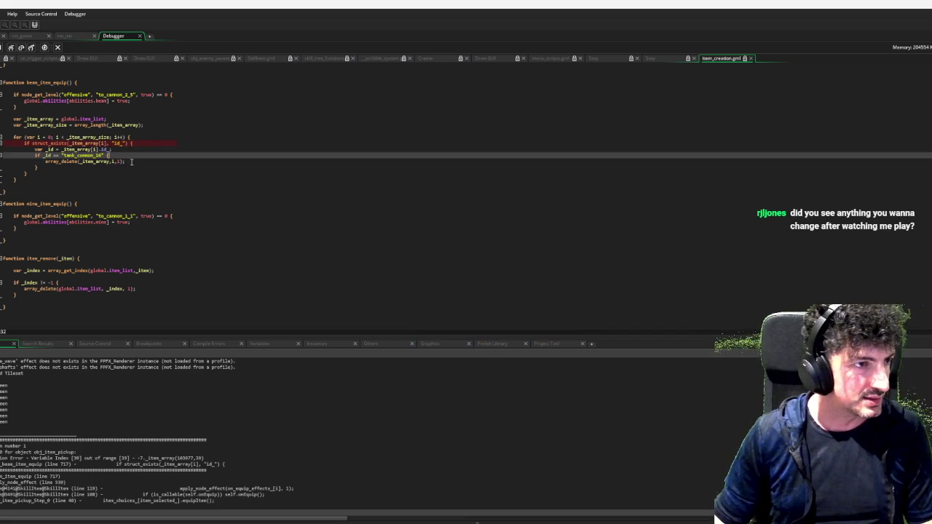
Add a break; line after array_delete and rebuild the game with F5.
{"action": "left_click", "coordinate": [131, 162]}
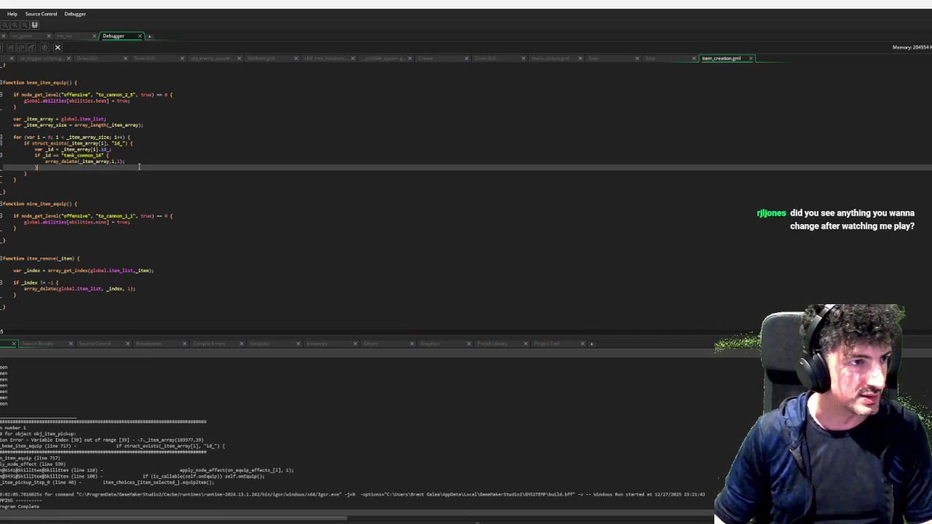
{"action": "key", "text": "Return"}
{"action": "type", "text": "bre"}
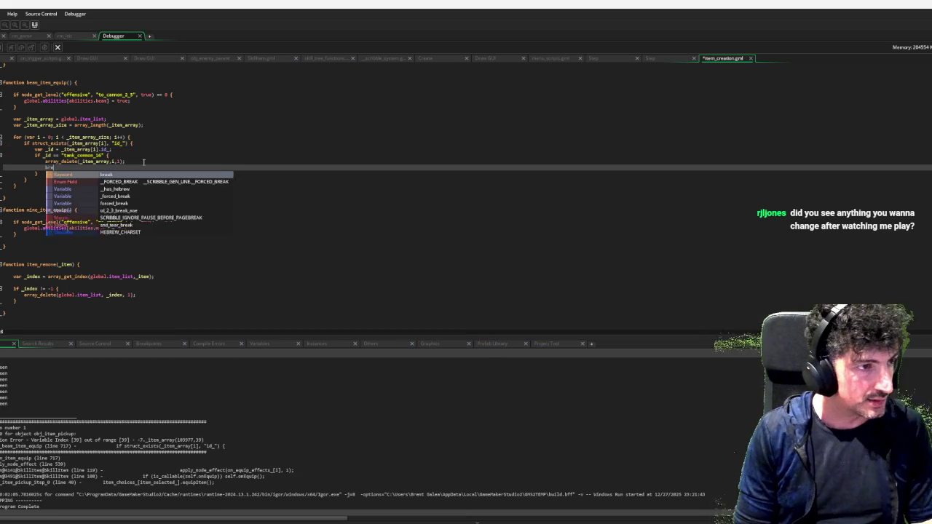
{"action": "type", "text": "ak;;"}
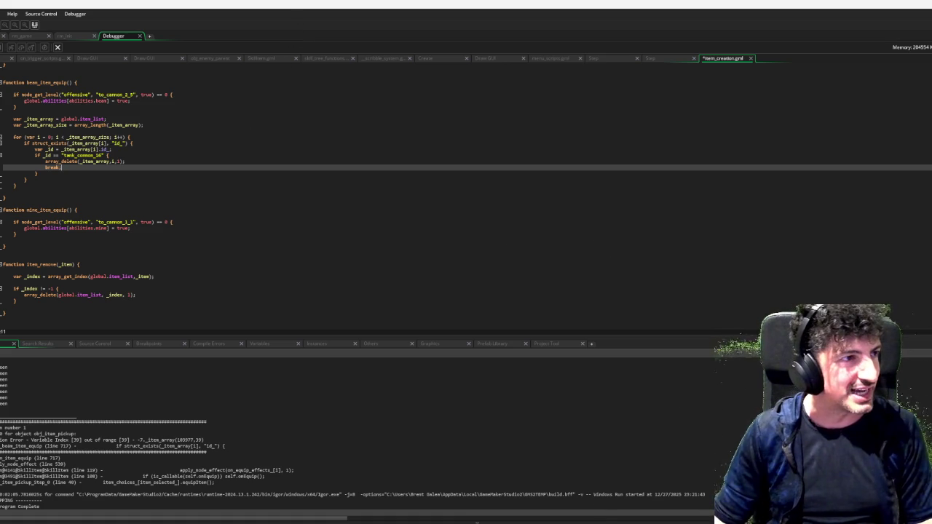
{"action": "key", "text": "F5"}
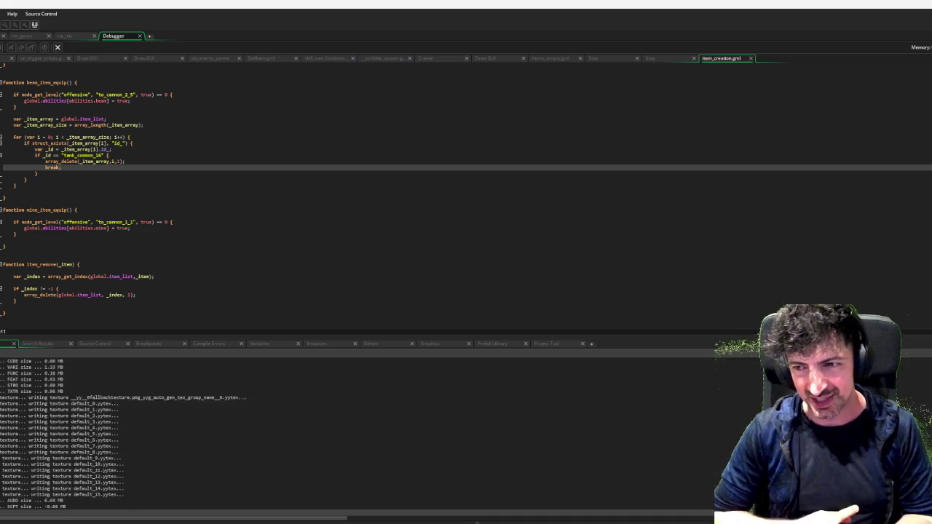
Get past the title and Character Select screens into the Defensive Skill Tree.
{"action": "key", "text": "Return"}
{"action": "key", "text": "Return"}
{"action": "key", "text": "Return"}
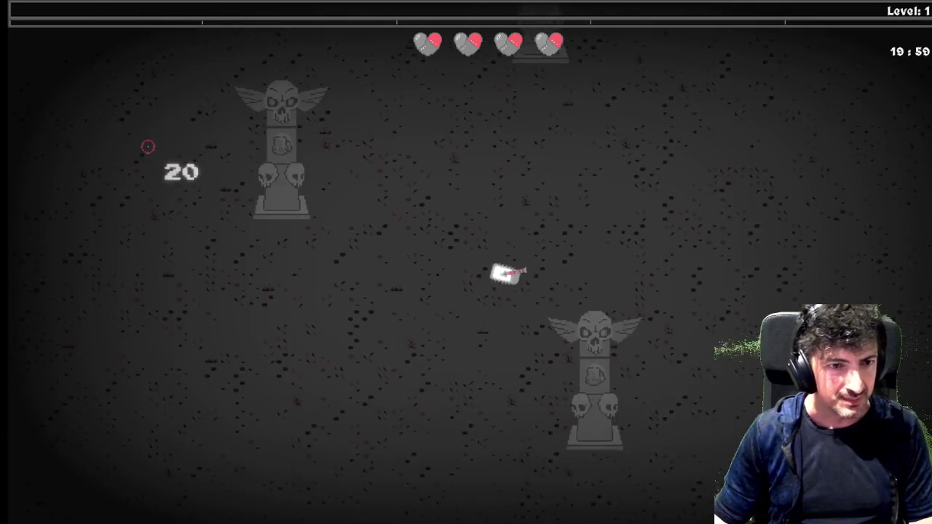
{"action": "key", "text": "Tab"}
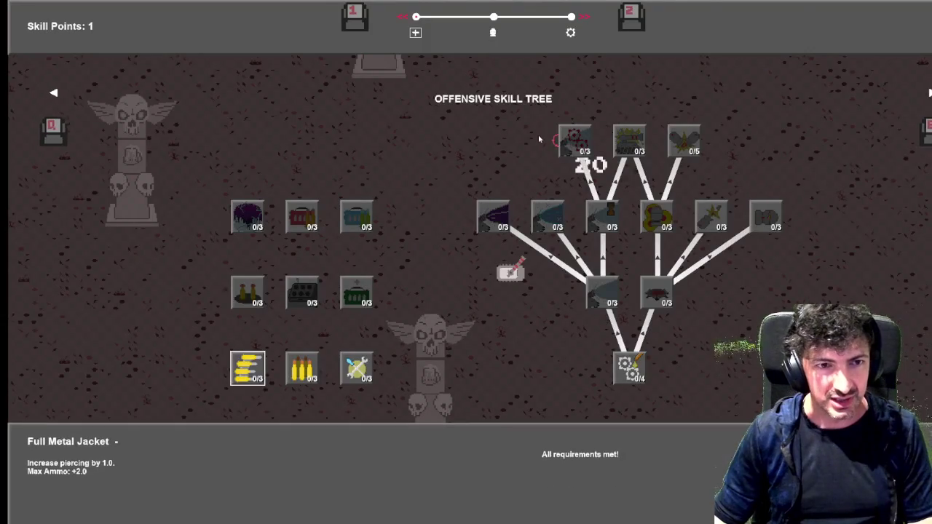
{"action": "key", "text": "e"}
{"action": "mouse_move", "coordinate": [506, 229]}
{"action": "mouse_move", "coordinate": [472, 217]}
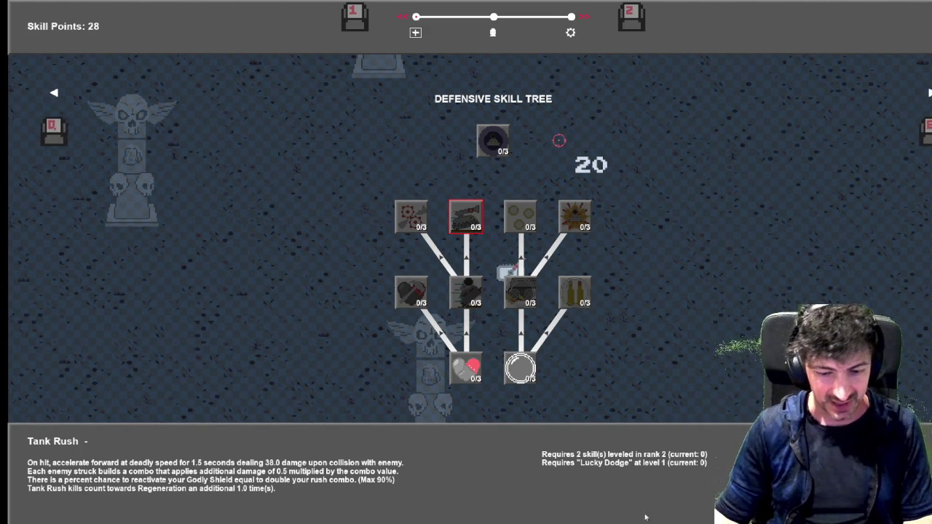
Spend skill points maxing Reinforced Armor, Lucky Dodge, Regenerate, Tank Rush and Godly Shield.
{"action": "left_click", "coordinate": [477, 370]}
{"action": "left_click", "coordinate": [470, 370]}
{"action": "left_click", "coordinate": [469, 370]}
{"action": "left_click", "coordinate": [466, 292]}
{"action": "left_click", "coordinate": [466, 293]}
{"action": "left_click", "coordinate": [466, 293]}
{"action": "left_click", "coordinate": [411, 293]}
{"action": "left_click", "coordinate": [412, 293]}
{"action": "left_click", "coordinate": [411, 293]}
{"action": "left_click", "coordinate": [466, 217]}
{"action": "left_click", "coordinate": [466, 217]}
{"action": "left_click", "coordinate": [466, 217]}
{"action": "left_click", "coordinate": [520, 368]}
{"action": "left_click", "coordinate": [520, 369]}
{"action": "left_click", "coordinate": [520, 368]}
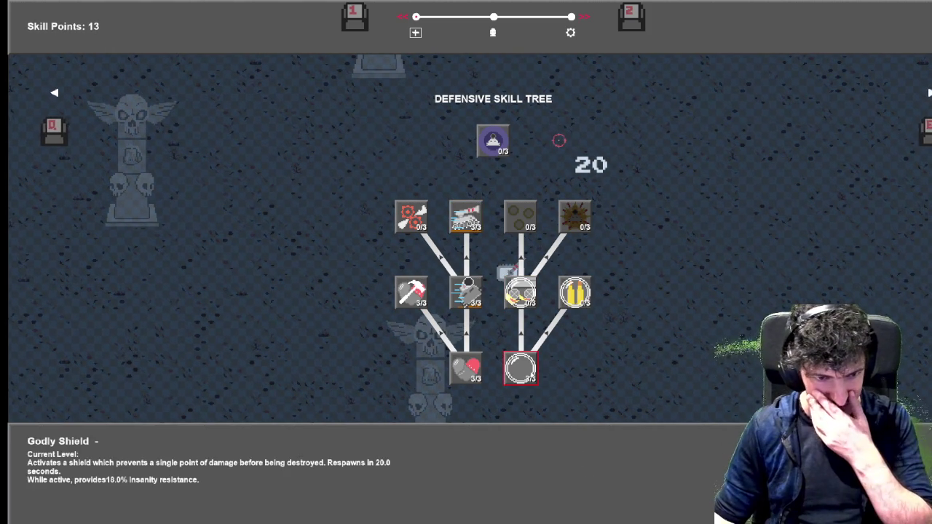
Close the skill tree and drive the tank around the arena in all directions.
{"action": "mouse_move", "coordinate": [456, 237]}
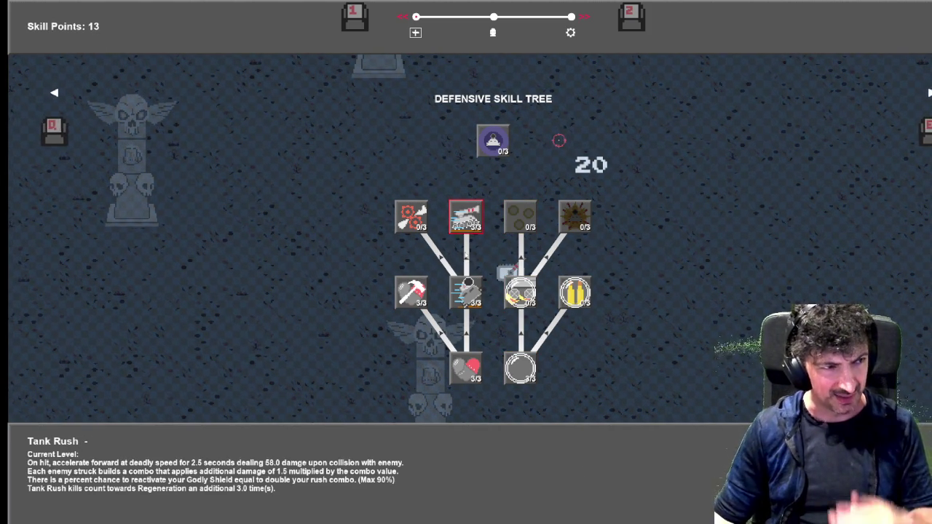
{"action": "mouse_move", "coordinate": [464, 299]}
{"action": "mouse_move", "coordinate": [466, 222]}
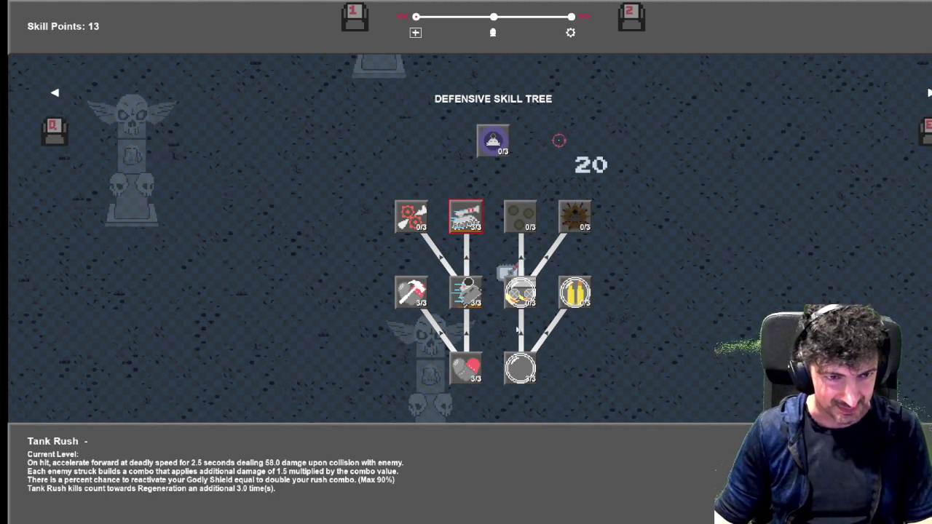
{"action": "mouse_move", "coordinate": [575, 293]}
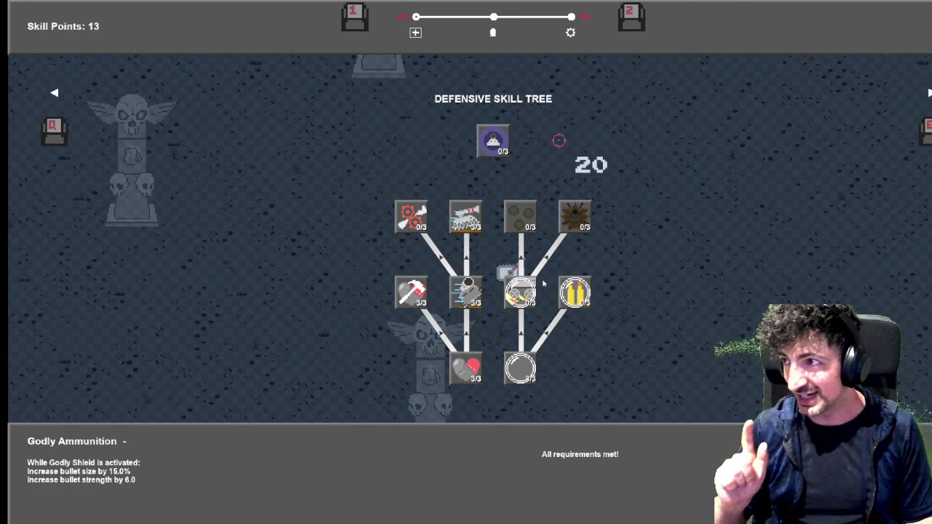
{"action": "key", "text": "Escape"}
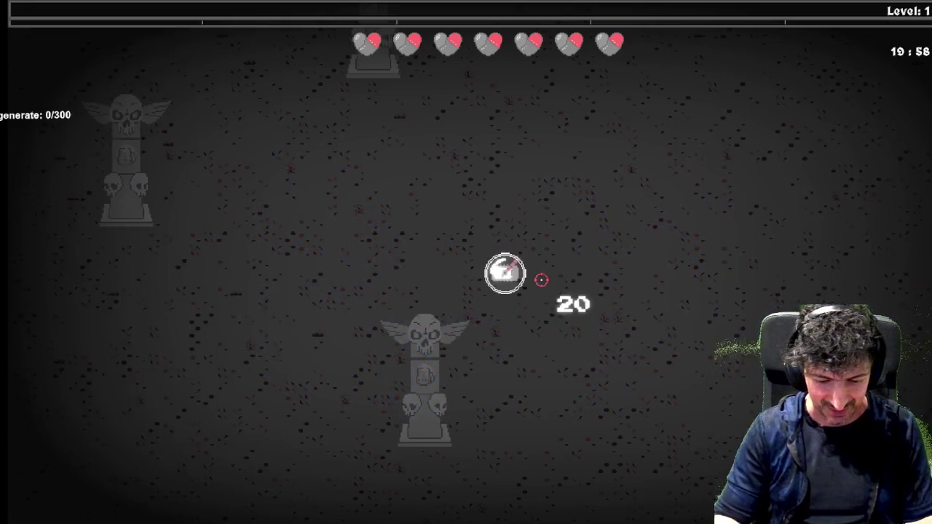
{"action": "key", "text": "d"}
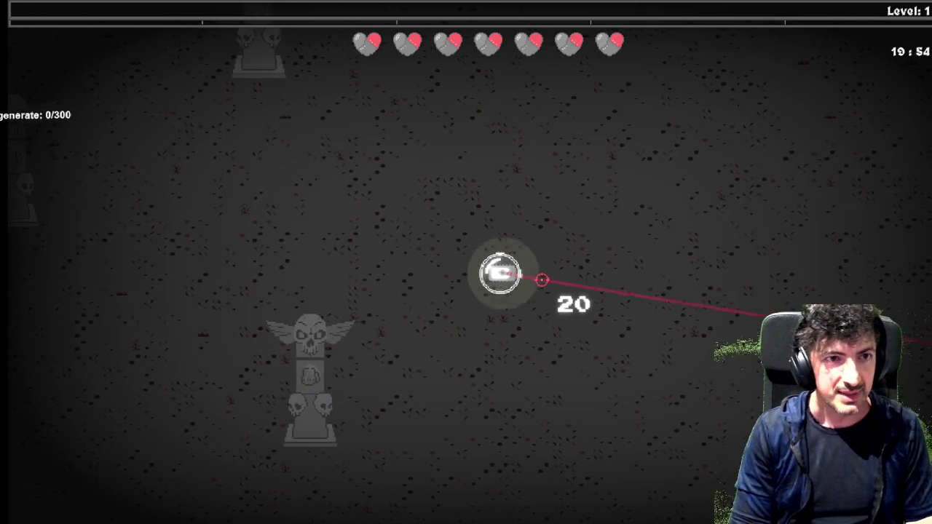
{"action": "key", "text": "d"}
{"action": "key", "text": "s"}
{"action": "key", "text": "d"}
{"action": "key", "text": "w"}
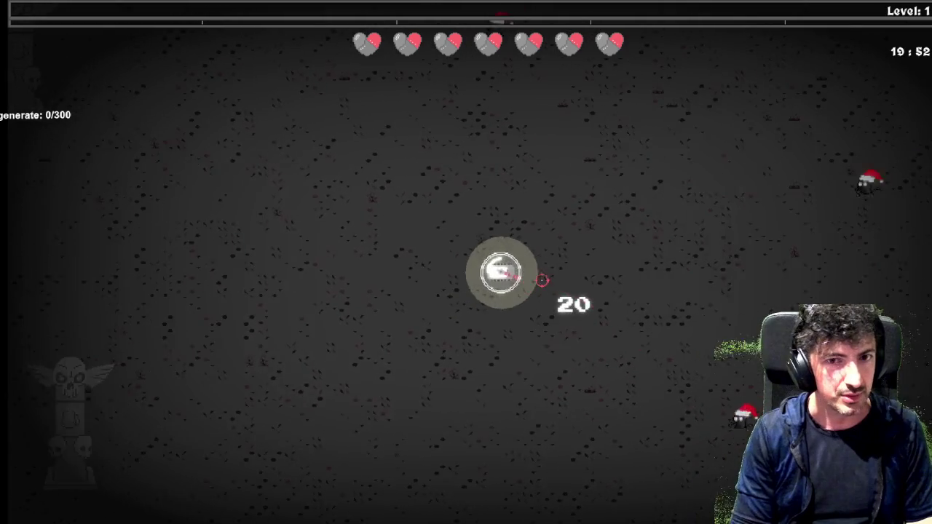
{"action": "key", "text": "w"}
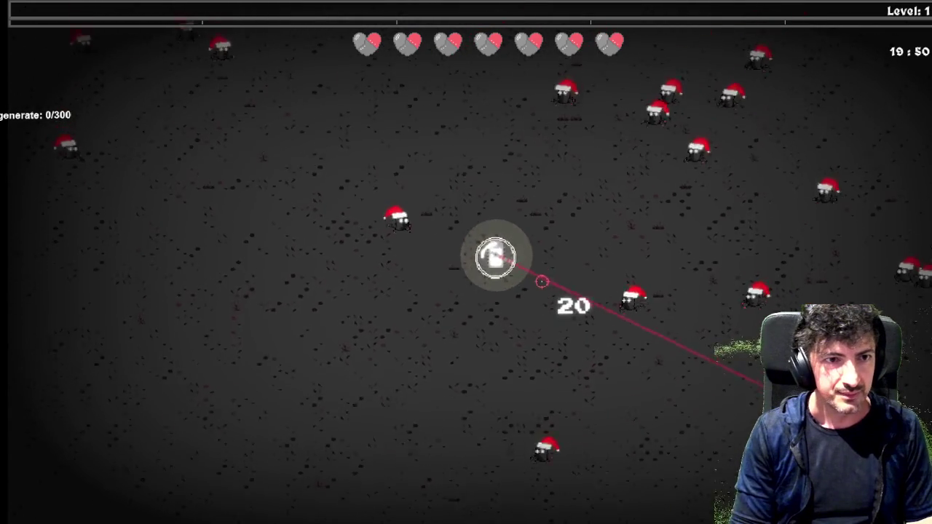
{"action": "key", "text": "a"}
{"action": "key", "text": "s"}
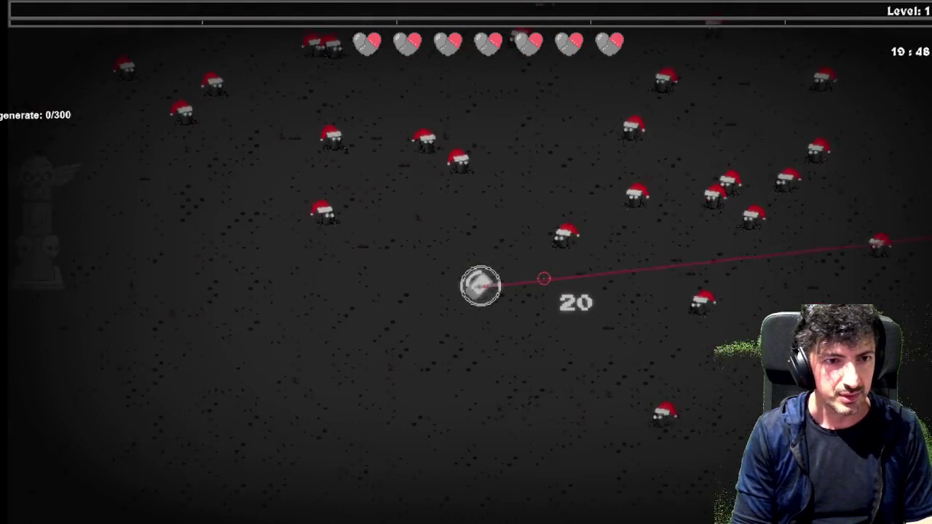
{"action": "key", "text": "a"}
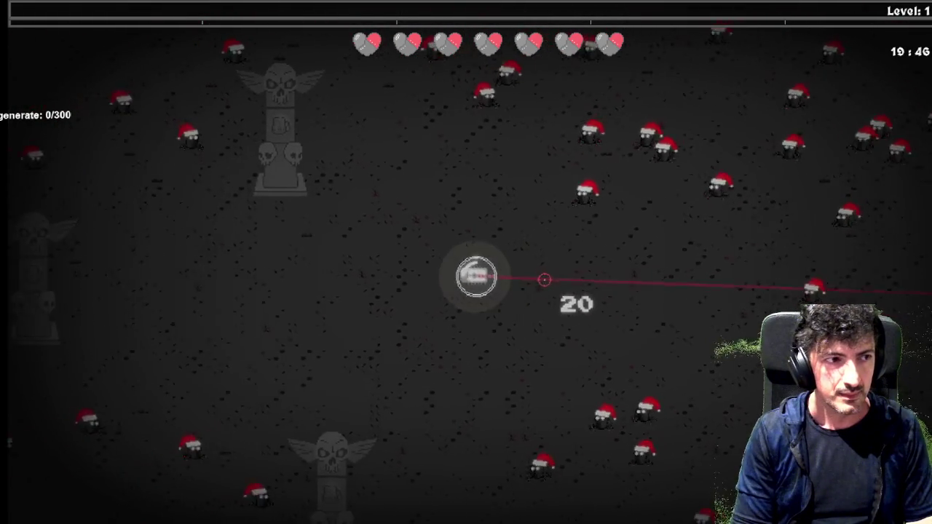
{"action": "key", "text": "a"}
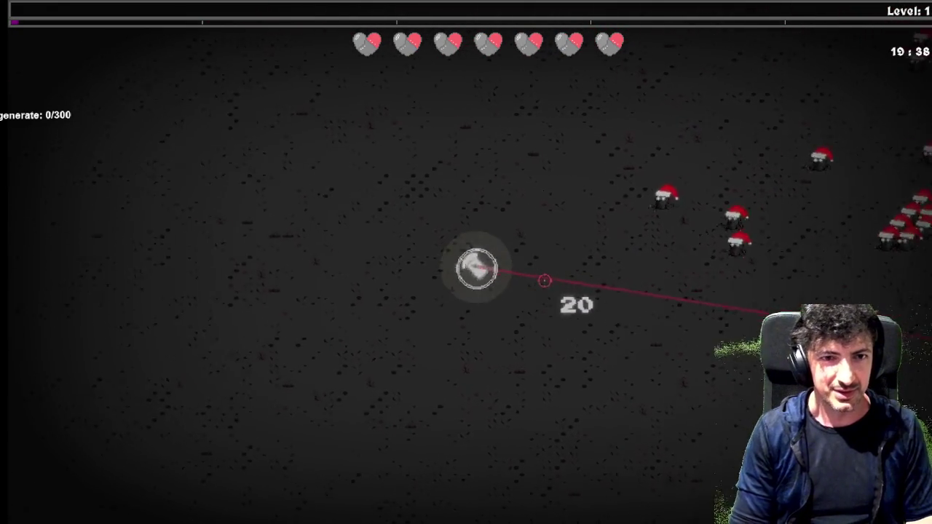
Ram through the enemy swarm to build a combo, then keep crossing the arena.
{"action": "key", "text": "d"}
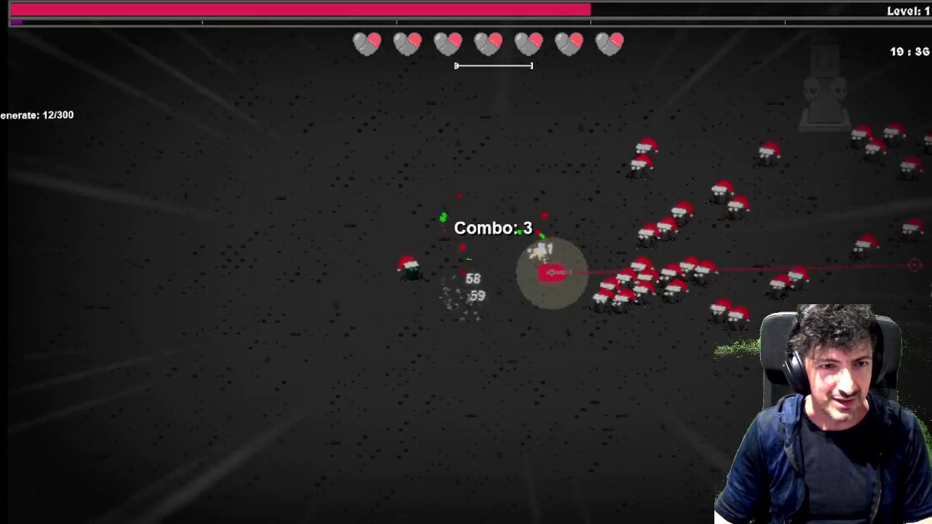
{"action": "key", "text": "d"}
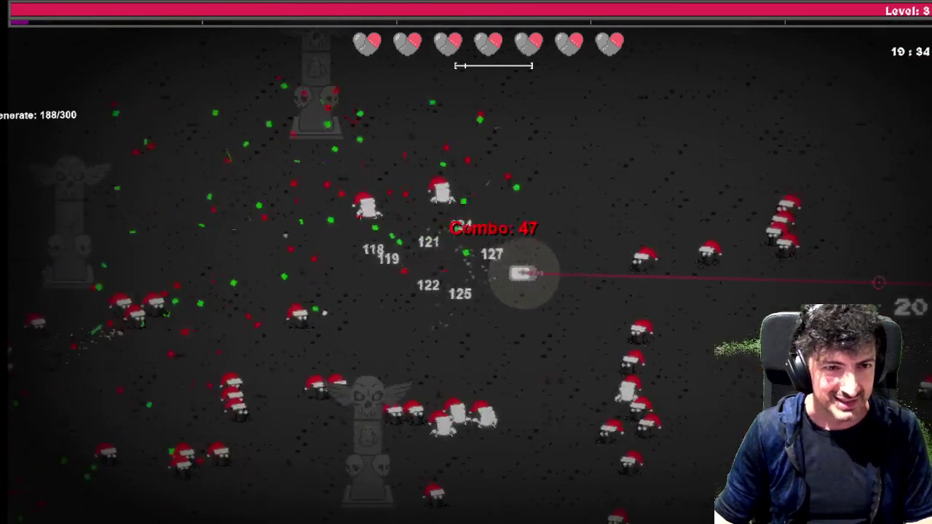
{"action": "key", "text": "d"}
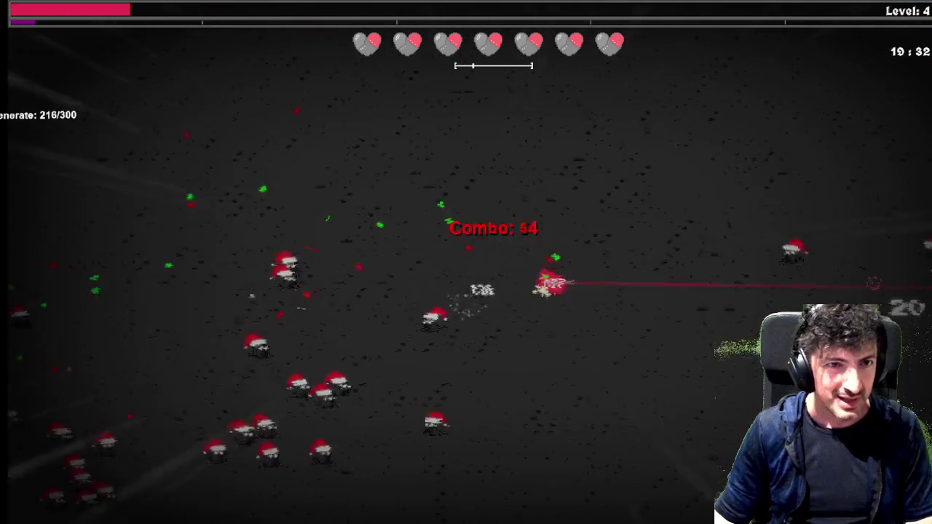
{"action": "key", "text": "a"}
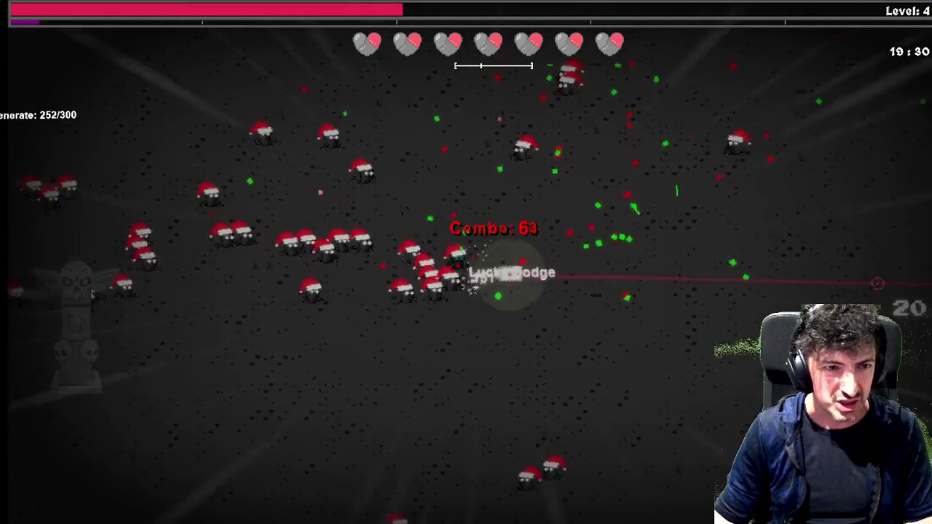
{"action": "key", "text": "s"}
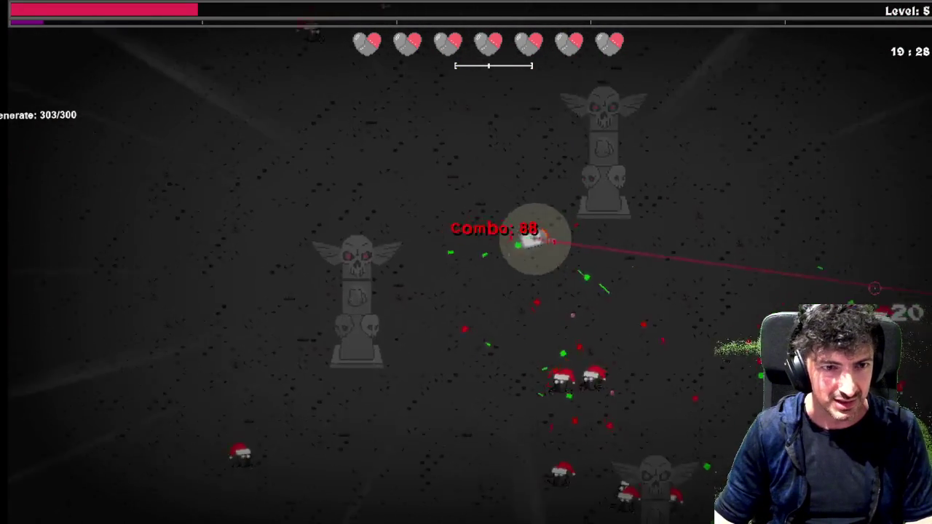
{"action": "key", "text": "d"}
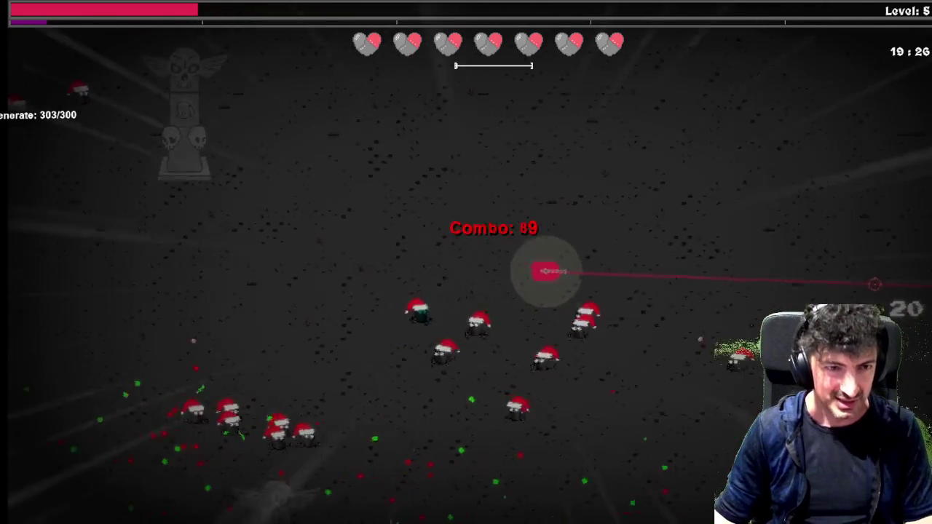
{"action": "key", "text": "d"}
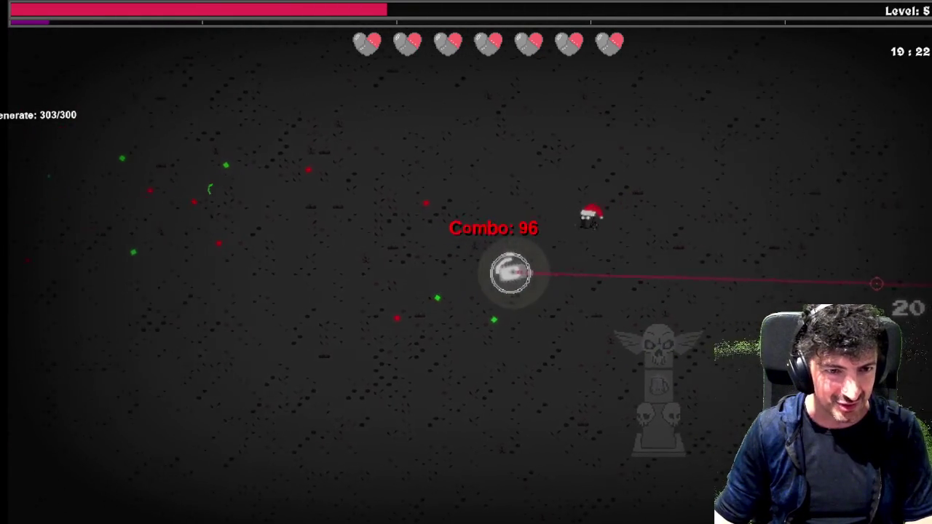
{"action": "key", "text": "w"}
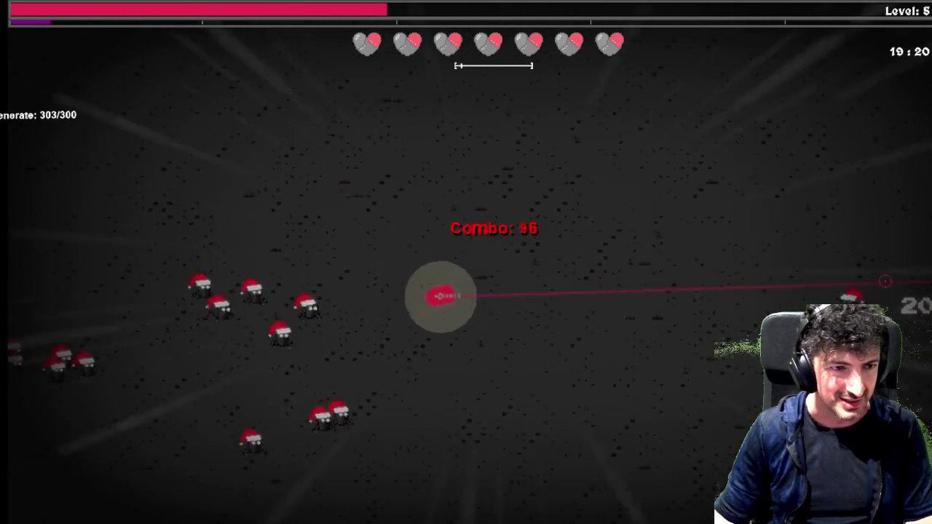
{"action": "key", "text": "a"}
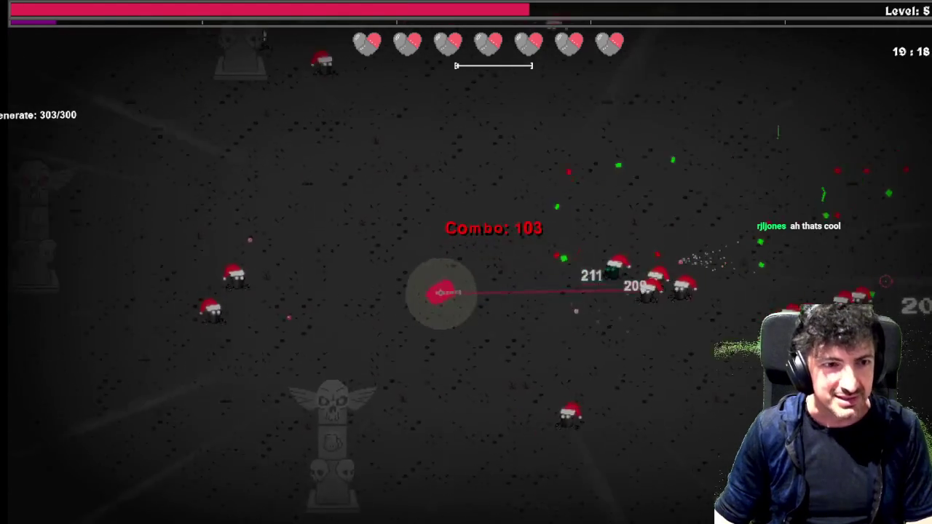
{"action": "key", "text": "a"}
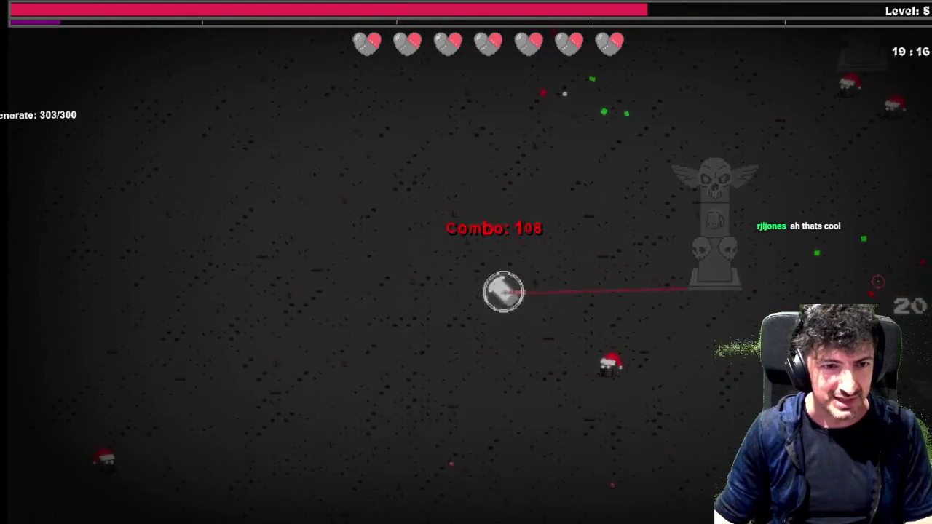
{"action": "key", "text": "d"}
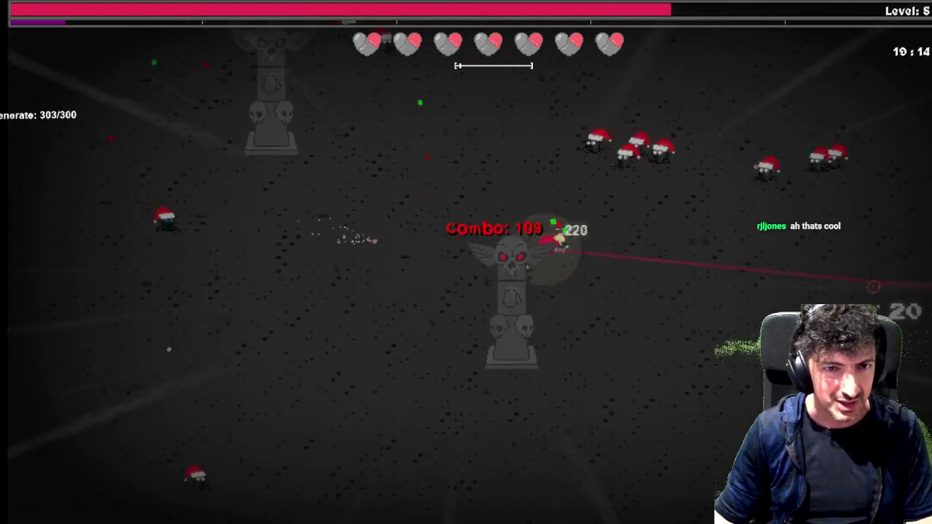
{"action": "key", "text": "d"}
{"action": "key", "text": "s"}
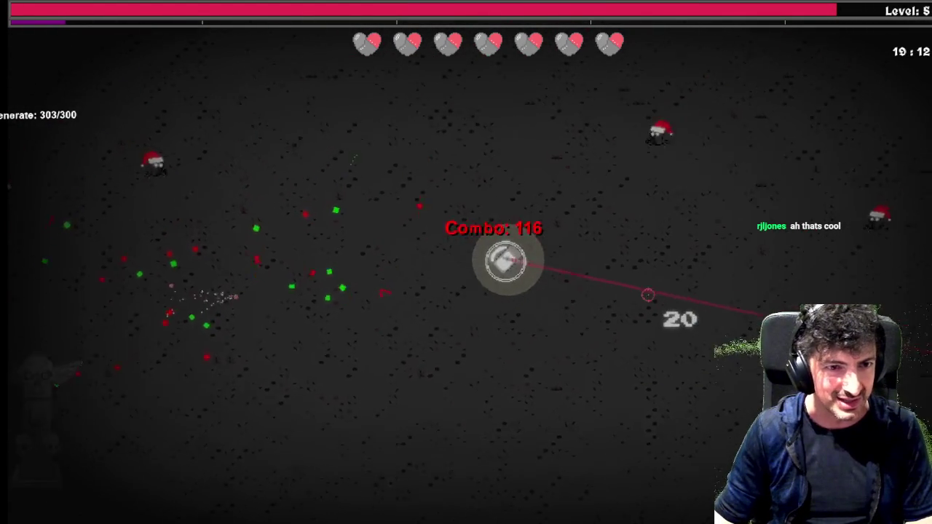
Dash away from enemies and fire the laser while moving, reaching level 6.
{"action": "key", "text": "space"}
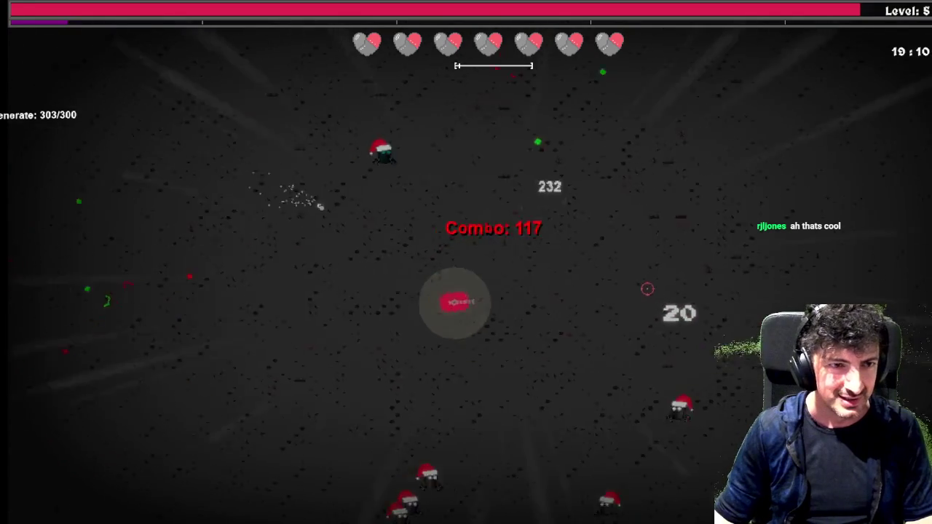
{"action": "key", "text": "w"}
{"action": "left_click", "coordinate": [648, 297]}
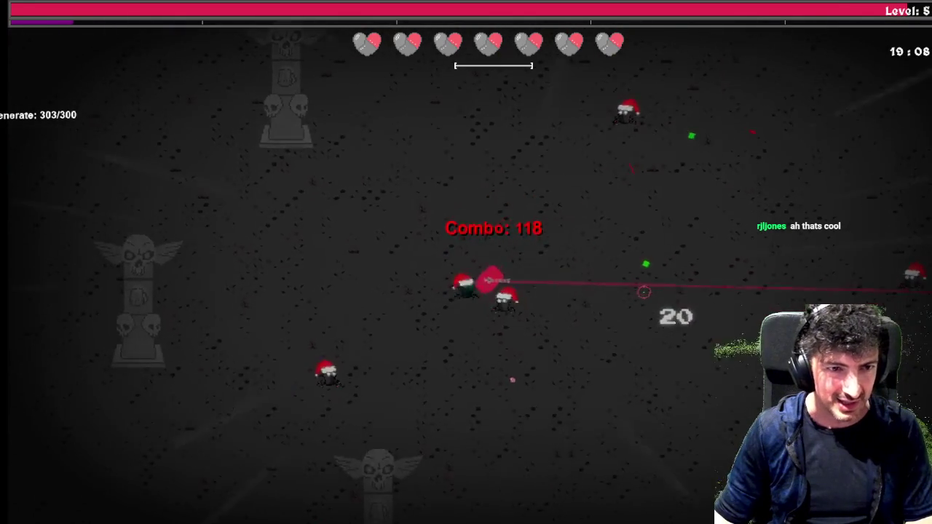
{"action": "left_click", "coordinate": [646, 289]}
{"action": "key", "text": "d"}
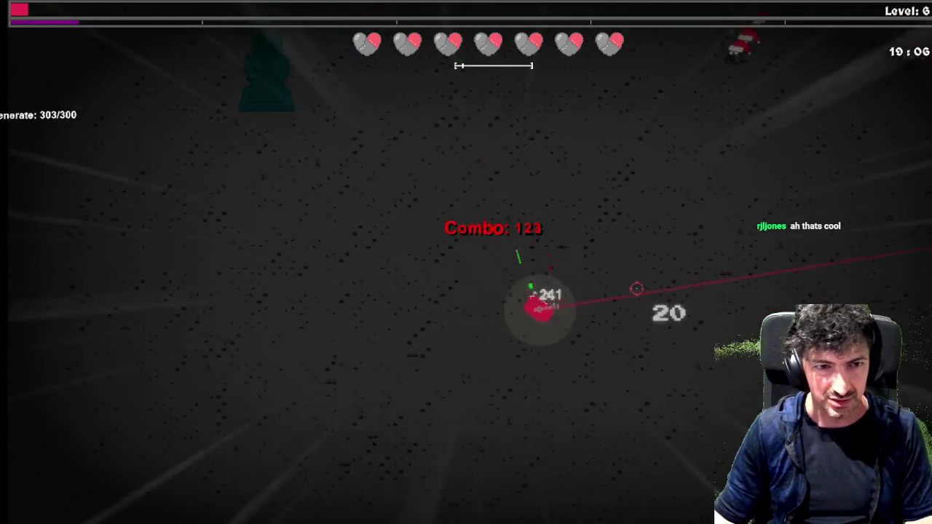
{"action": "left_click", "coordinate": [639, 295]}
{"action": "left_click", "coordinate": [644, 291]}
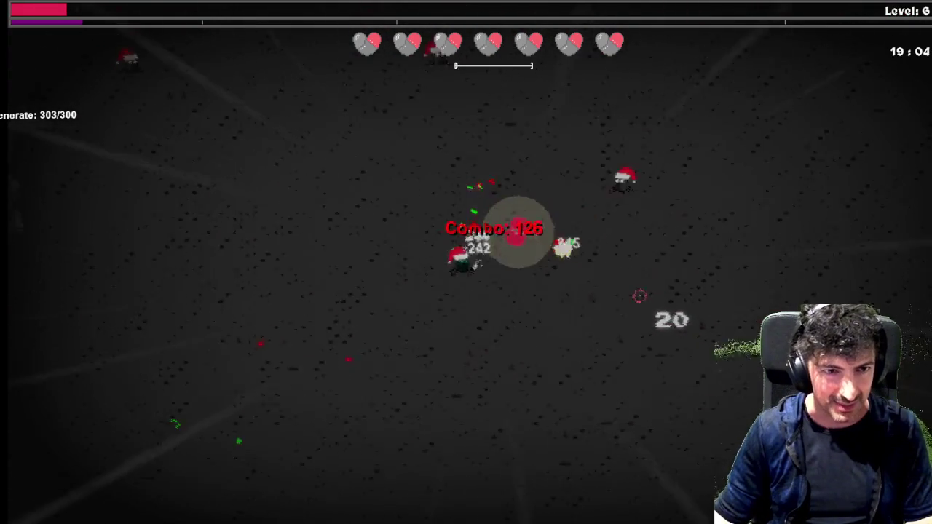
{"action": "key", "text": "s"}
{"action": "left_click", "coordinate": [647, 286]}
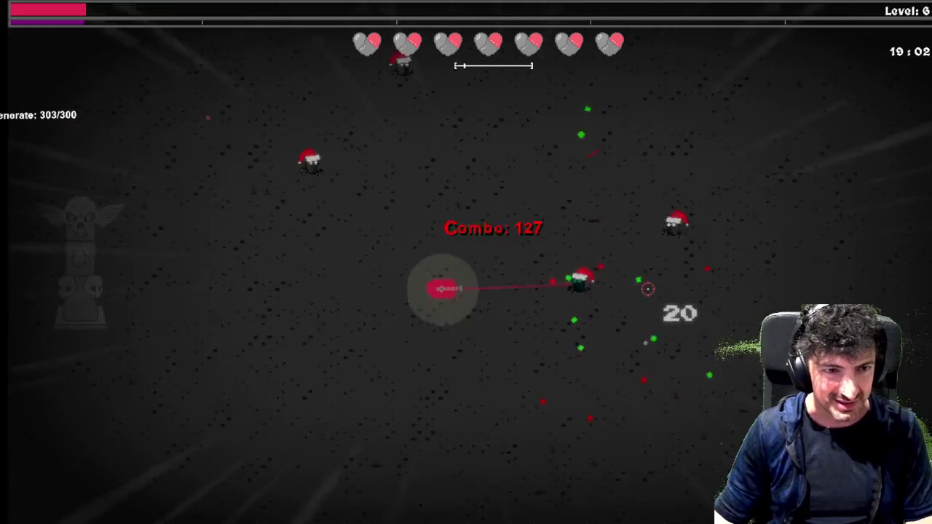
{"action": "key", "text": "w"}
{"action": "left_click", "coordinate": [642, 297]}
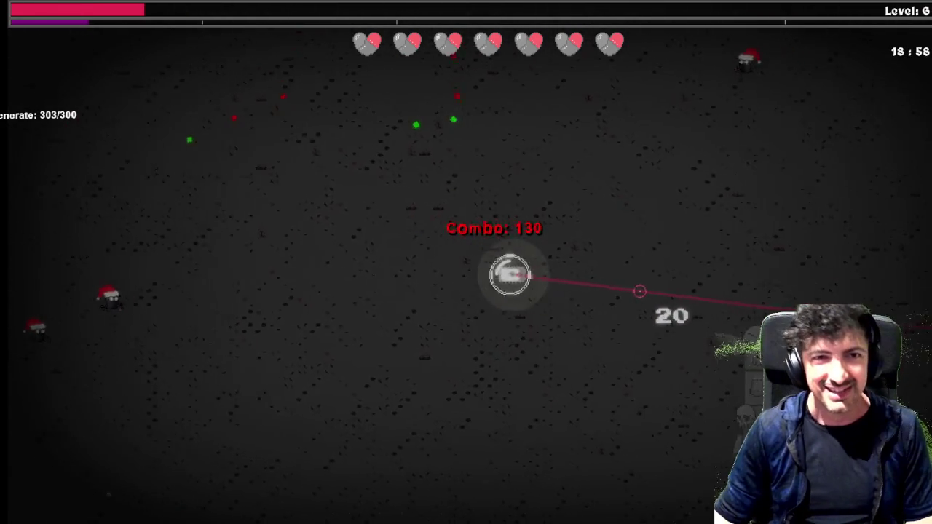
{"action": "key", "text": "d"}
{"action": "key", "text": "space"}
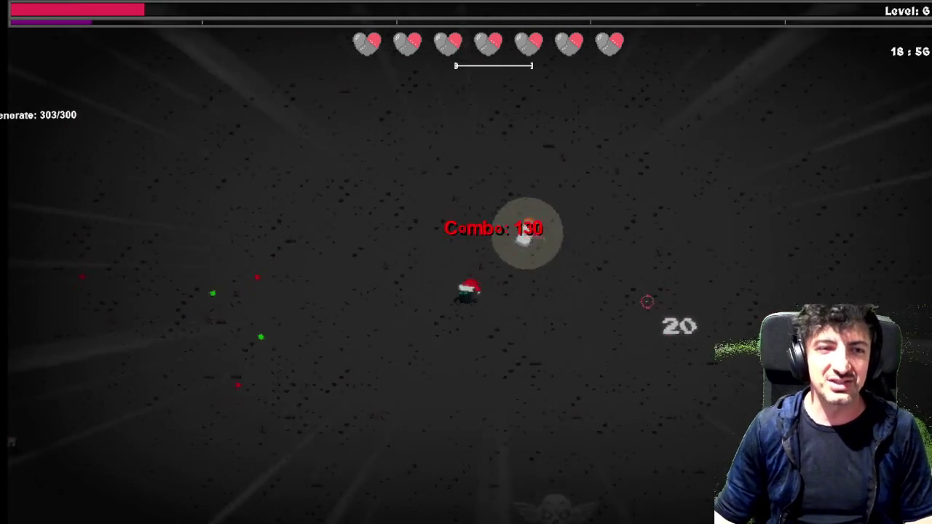
{"action": "left_click", "coordinate": [655, 289]}
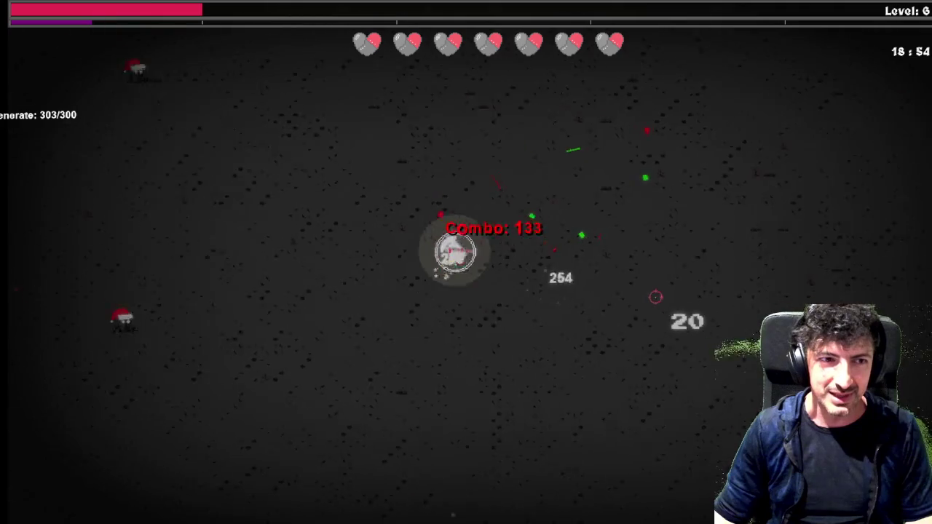
{"action": "key", "text": "a"}
{"action": "key", "text": "space"}
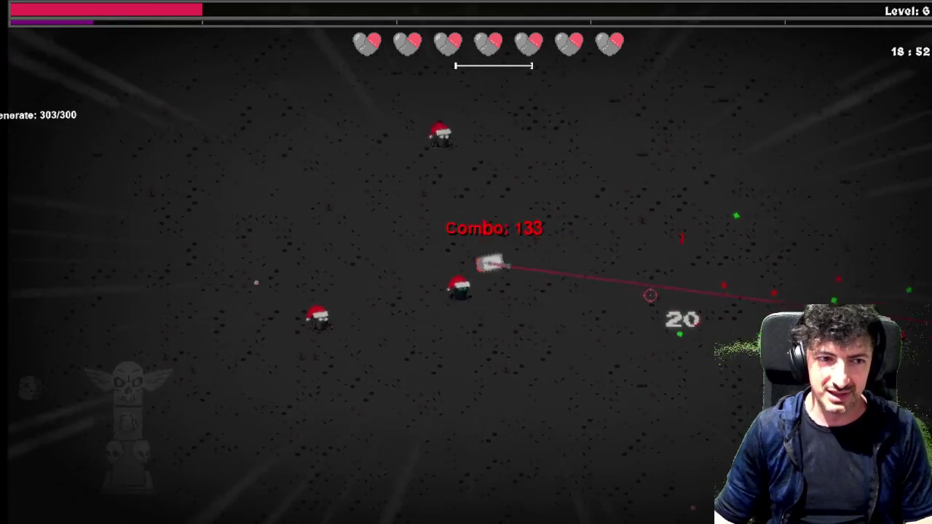
{"action": "key", "text": "s"}
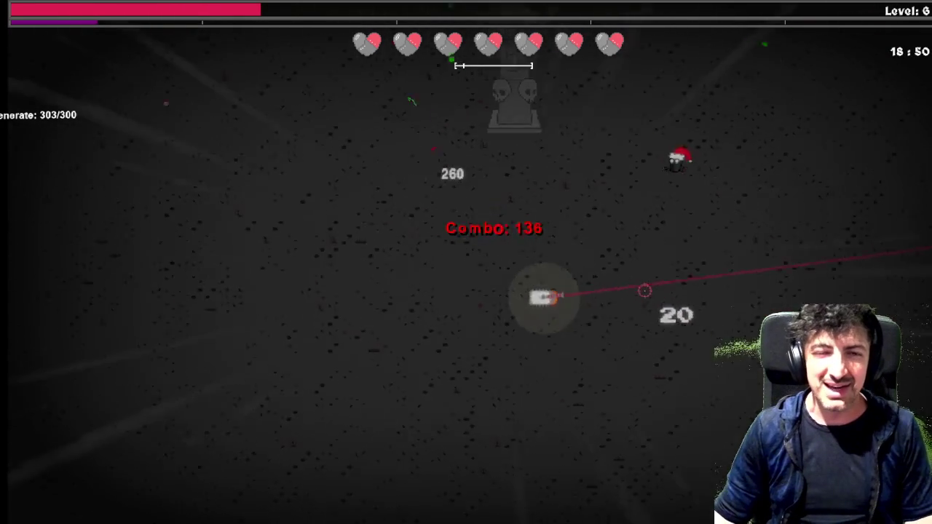
{"action": "key", "text": "w"}
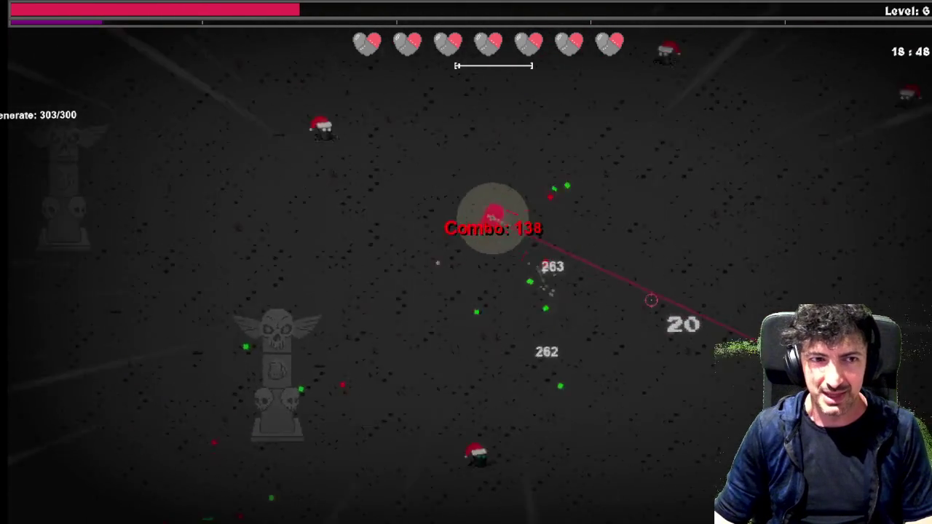
{"action": "key", "text": "w"}
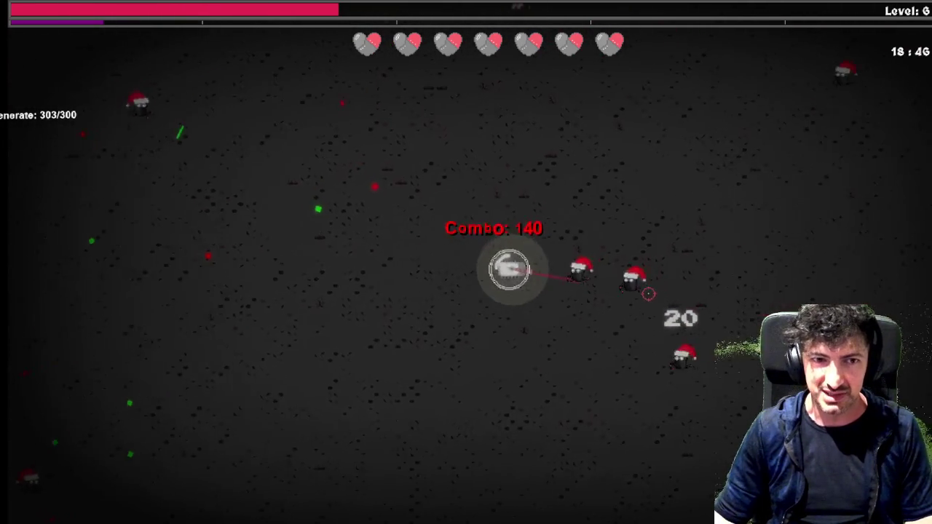
{"action": "key", "text": "s"}
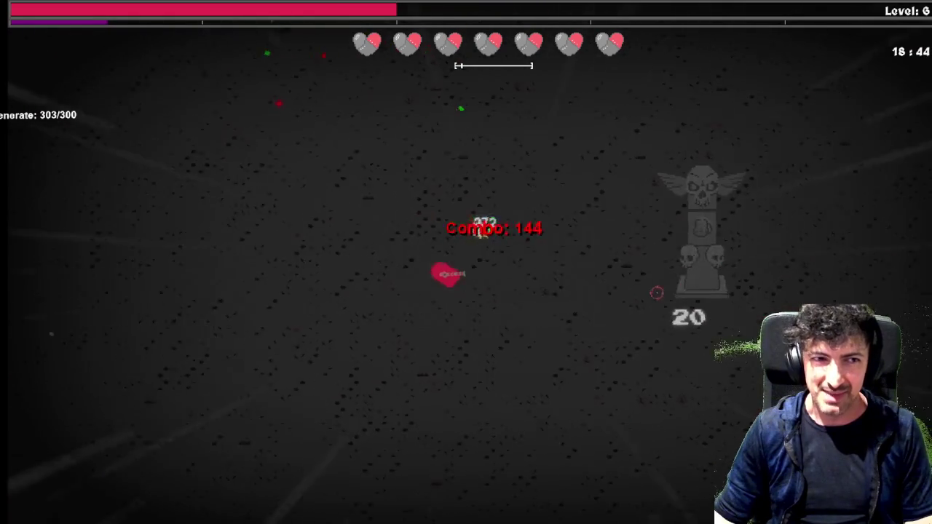
{"action": "key", "text": "s"}
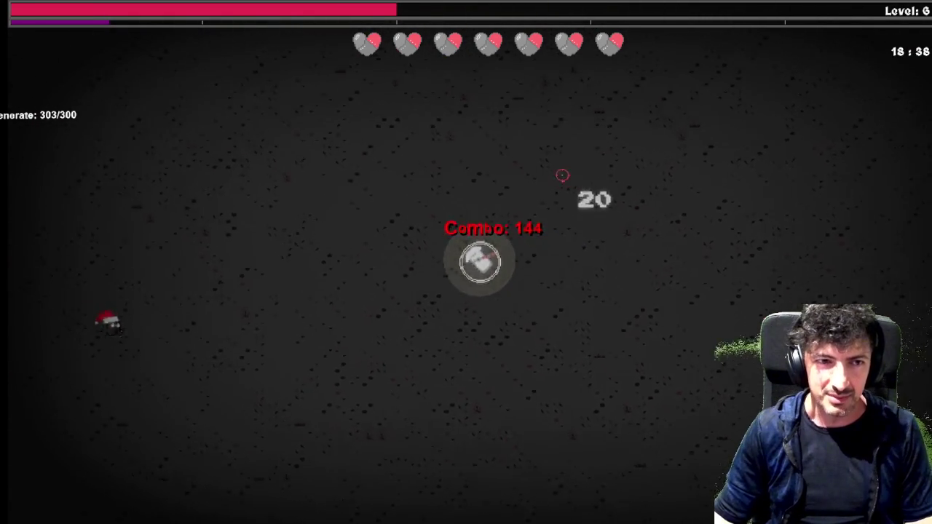
{"action": "key", "text": "w"}
{"action": "key", "text": "a"}
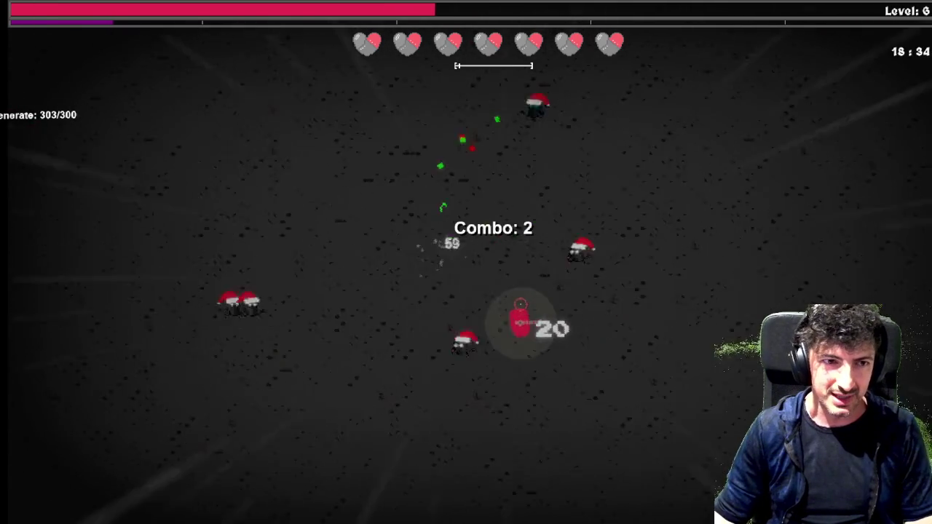
Keep moving and dashing until the item pick offers Mine Blueprint, Combat Stim and Foggy Glasses.
{"action": "key", "text": "a"}
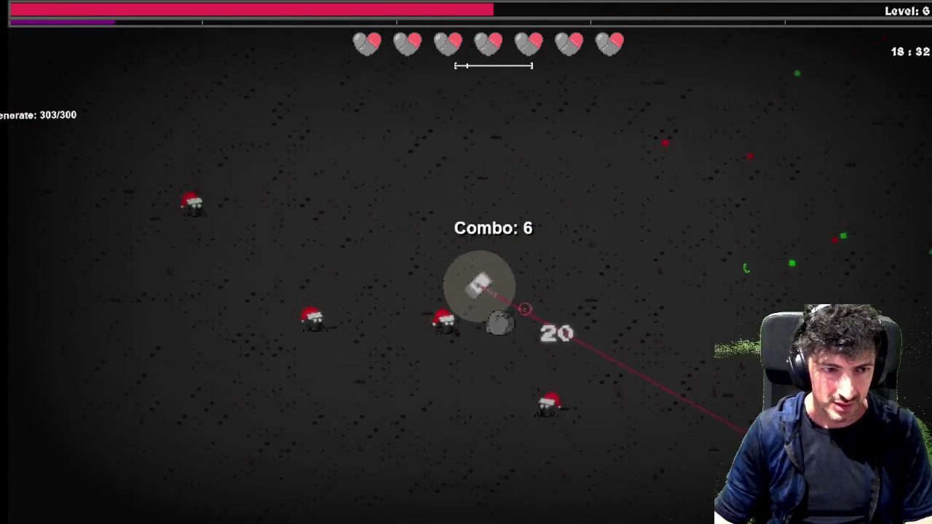
{"action": "key", "text": "w"}
{"action": "key", "text": "s"}
{"action": "key", "text": "d"}
{"action": "key", "text": "w"}
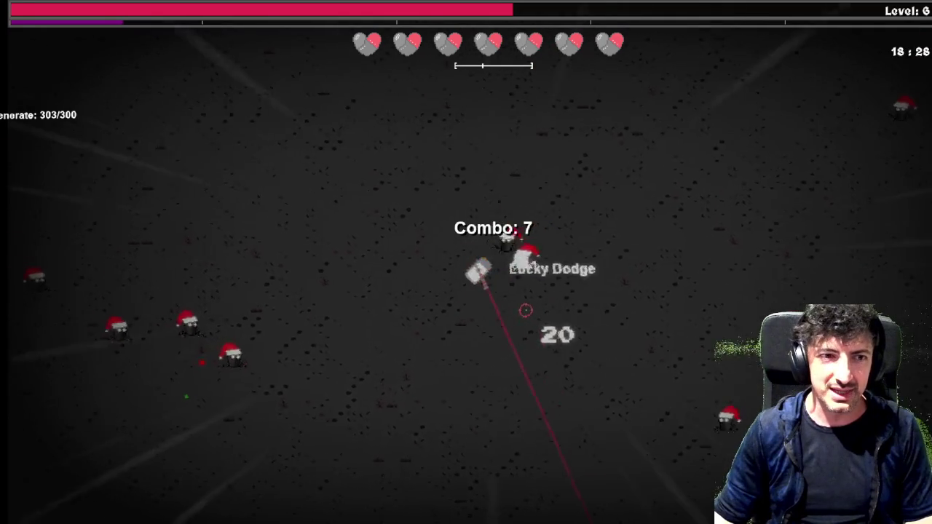
{"action": "key", "text": "s"}
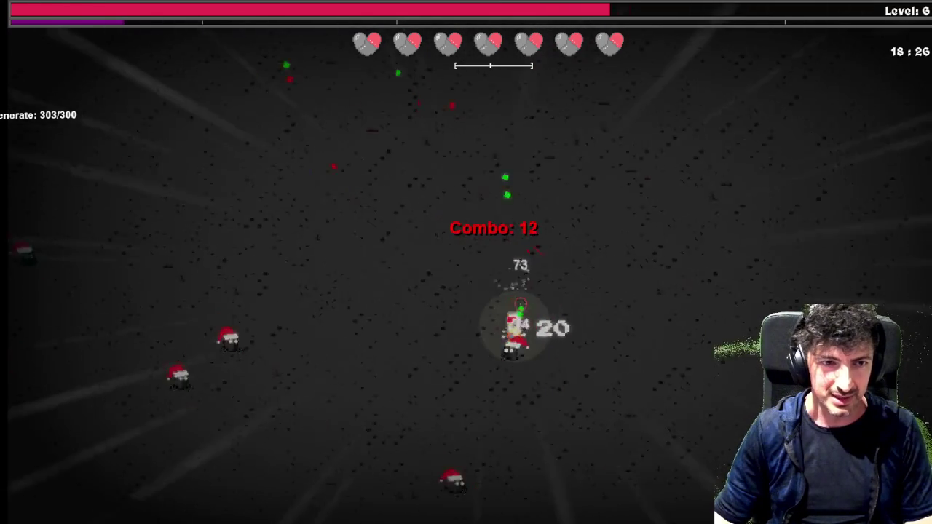
{"action": "key", "text": "a"}
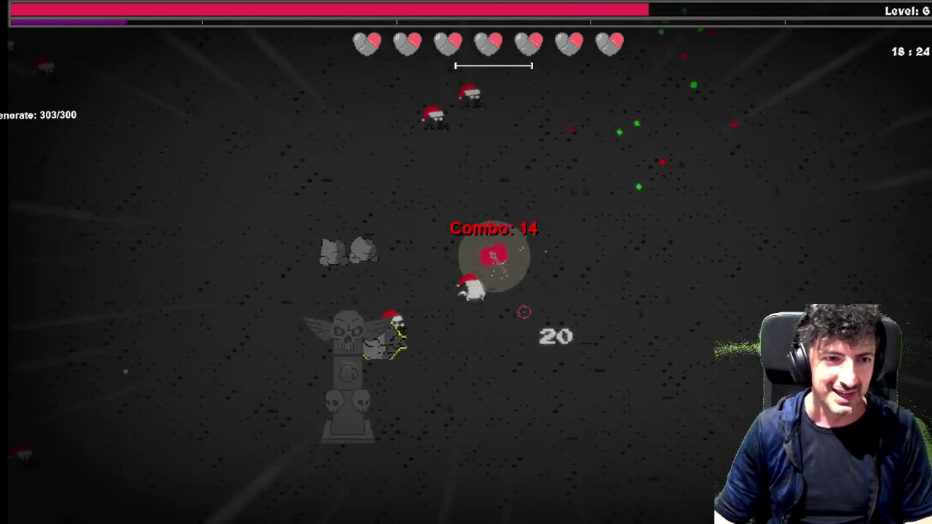
{"action": "key", "text": "d"}
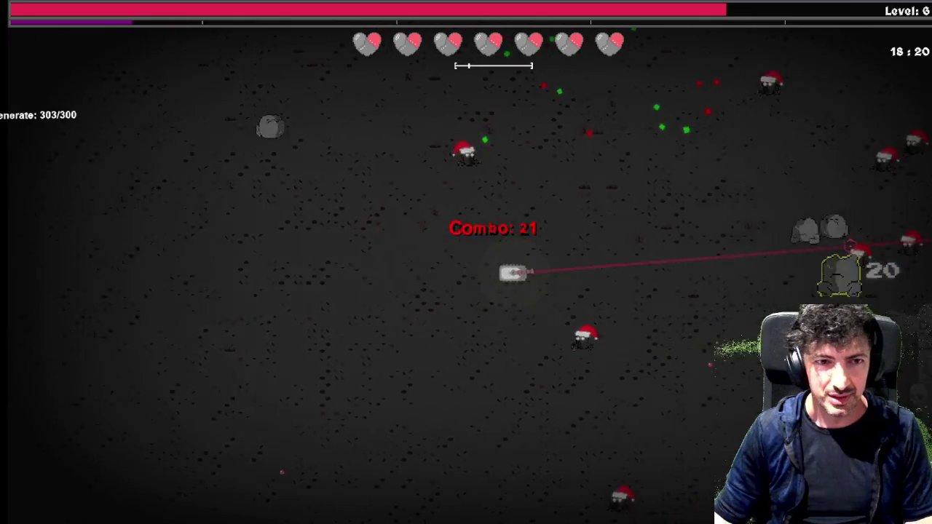
{"action": "key", "text": "d"}
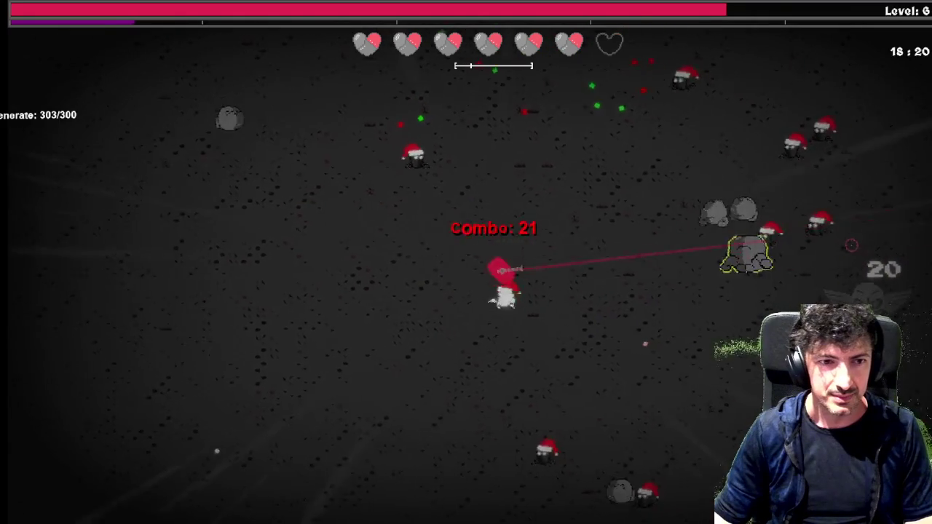
{"action": "key", "text": "s"}
{"action": "key", "text": "d"}
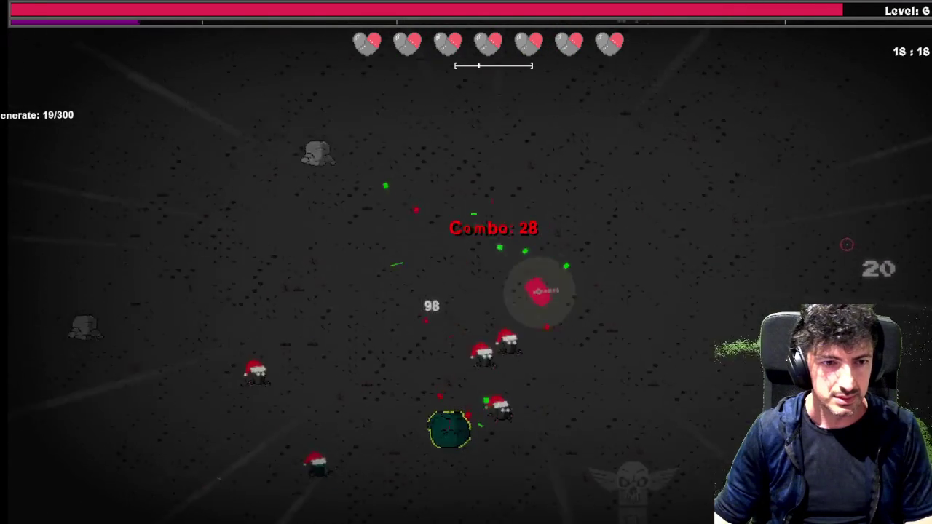
{"action": "key", "text": "a"}
{"action": "key", "text": "s"}
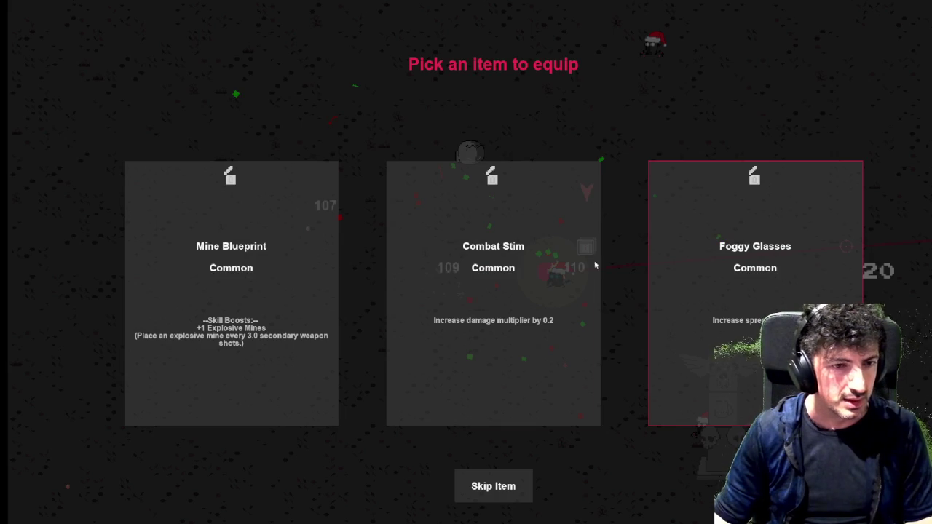
Take Combat Stim, Laser Pointer, 38 Special, Extra Battery, Leather Gloves, Veggie Patch, Rusty Kit and Extra Gear on successive level-ups.
{"action": "left_click", "coordinate": [466, 313]}
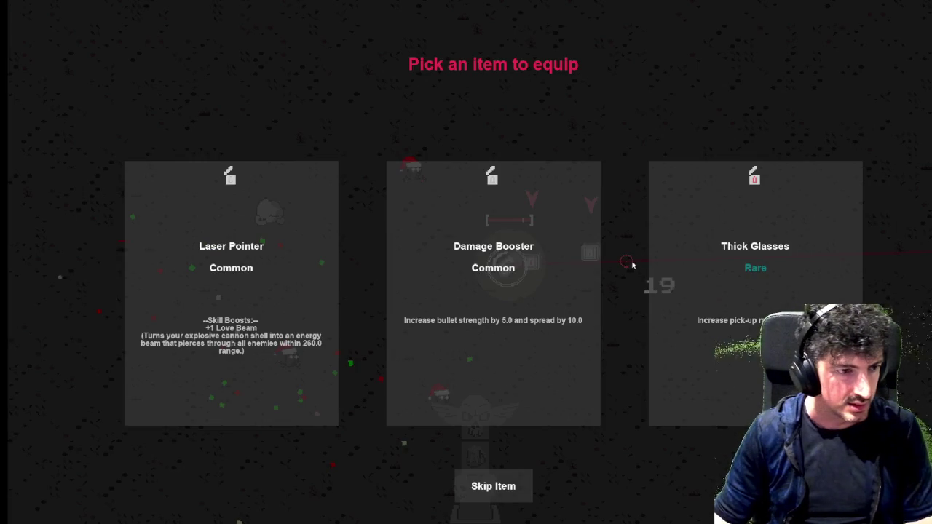
{"action": "left_click", "coordinate": [258, 311]}
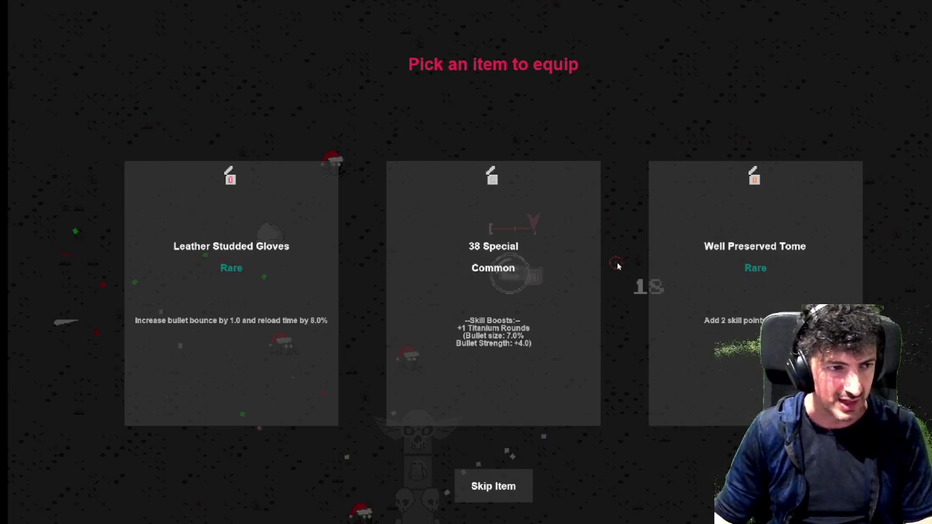
{"action": "left_click", "coordinate": [580, 276]}
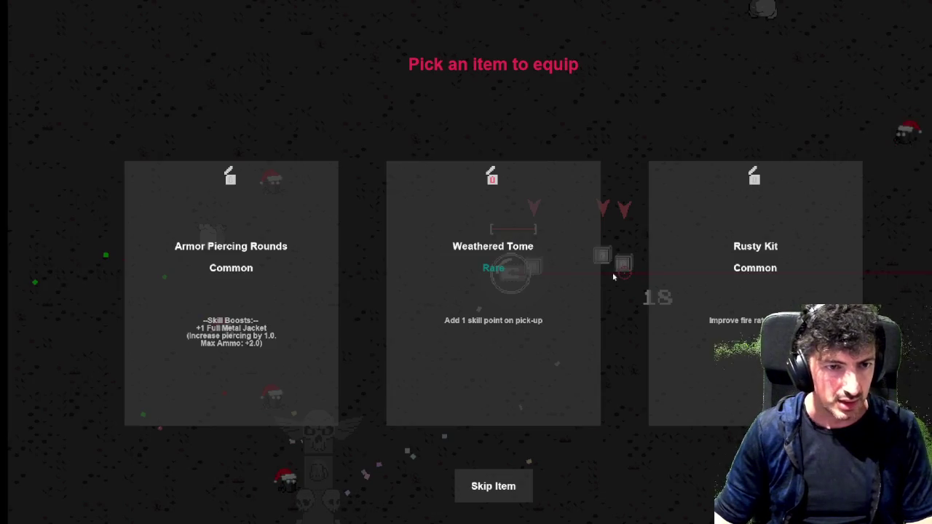
{"action": "left_click", "coordinate": [328, 298]}
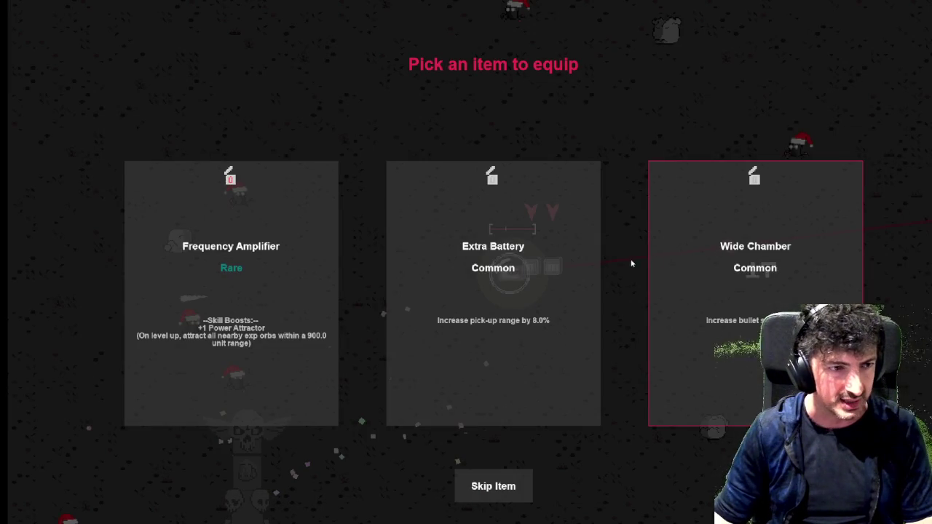
{"action": "left_click", "coordinate": [582, 273]}
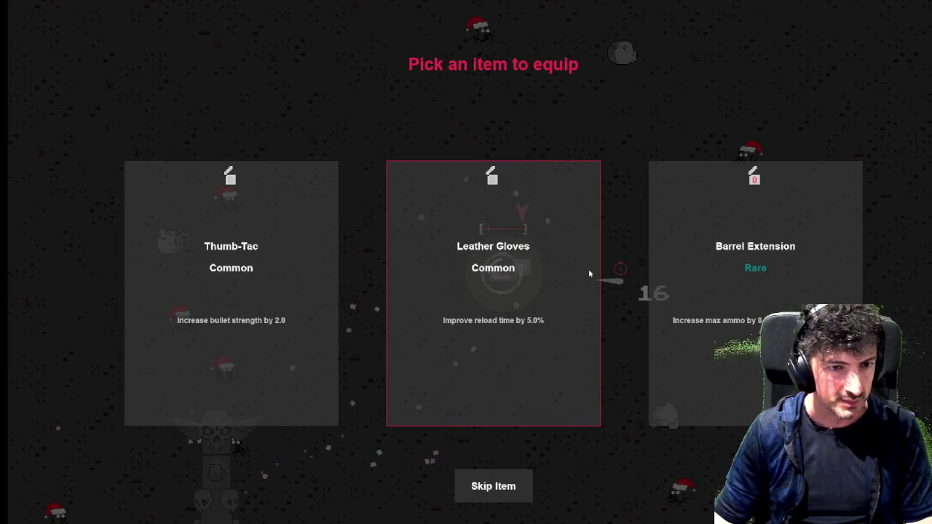
{"action": "left_click", "coordinate": [590, 273]}
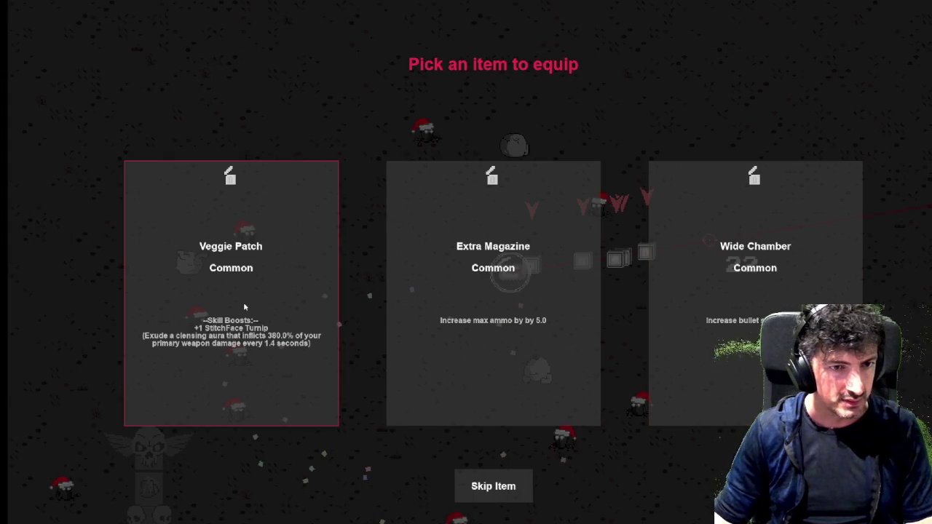
{"action": "left_click", "coordinate": [245, 307]}
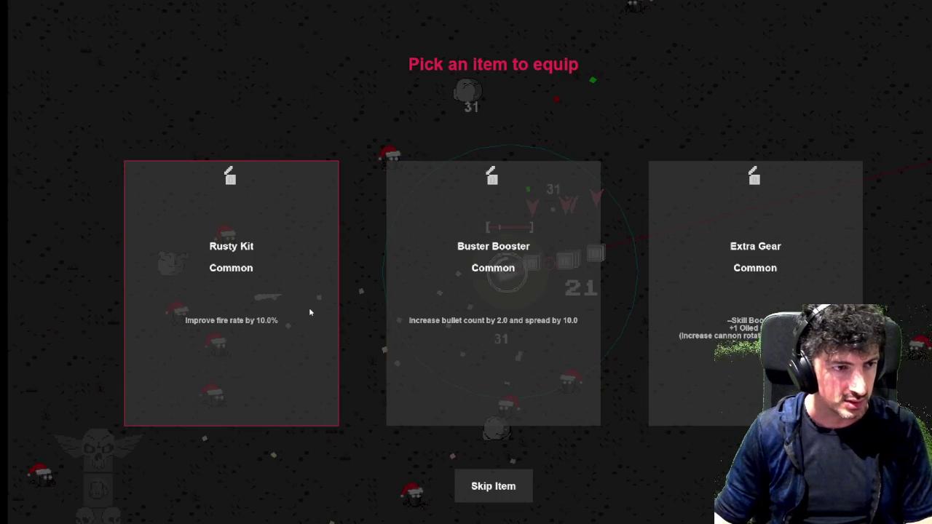
{"action": "left_click", "coordinate": [310, 312]}
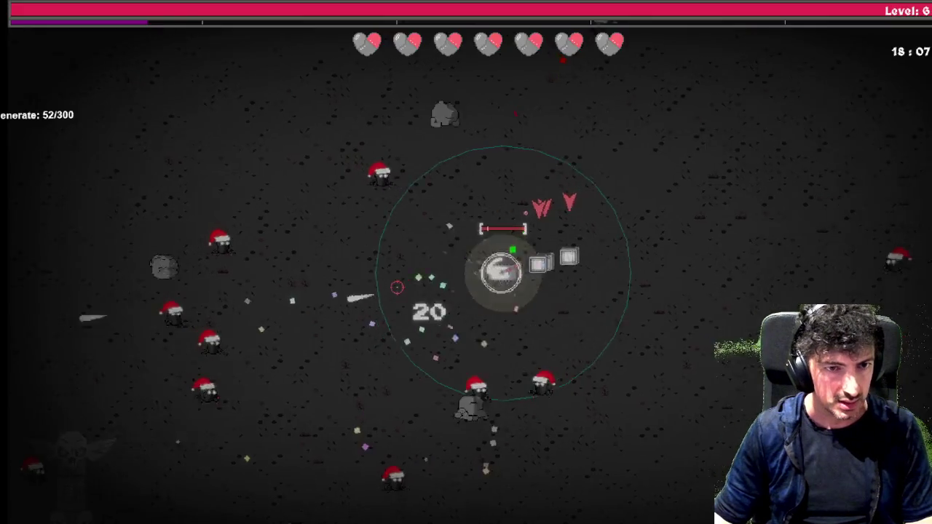
{"action": "left_click", "coordinate": [318, 295]}
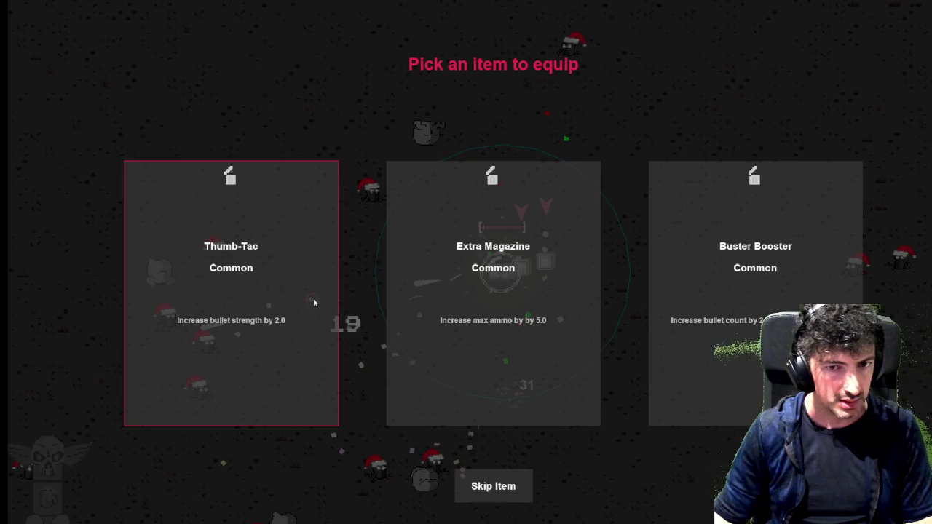
Take Thumb-Tac, Sneakers, Wide Chamber, Foggy Glasses and more picks, ending with the middle Hades Gift.
{"action": "left_click", "coordinate": [312, 297]}
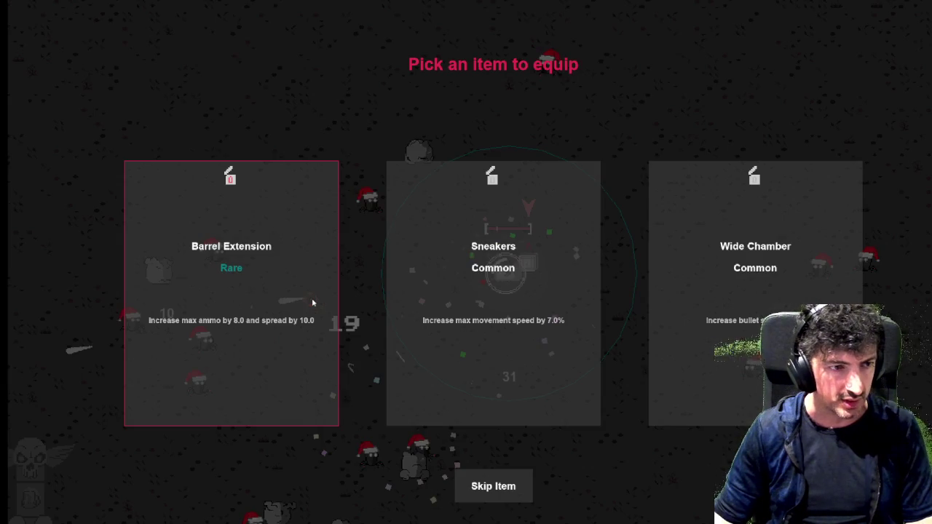
{"action": "left_click", "coordinate": [489, 289]}
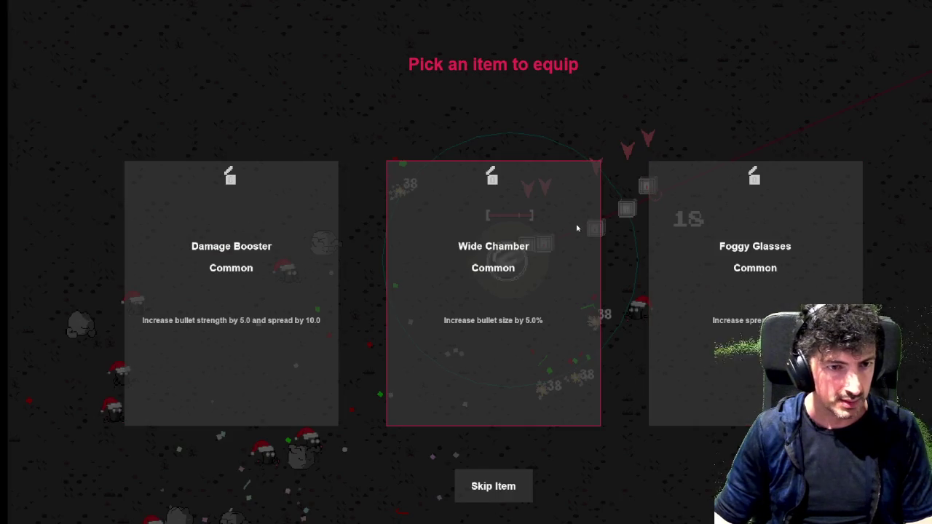
{"action": "left_click", "coordinate": [503, 258]}
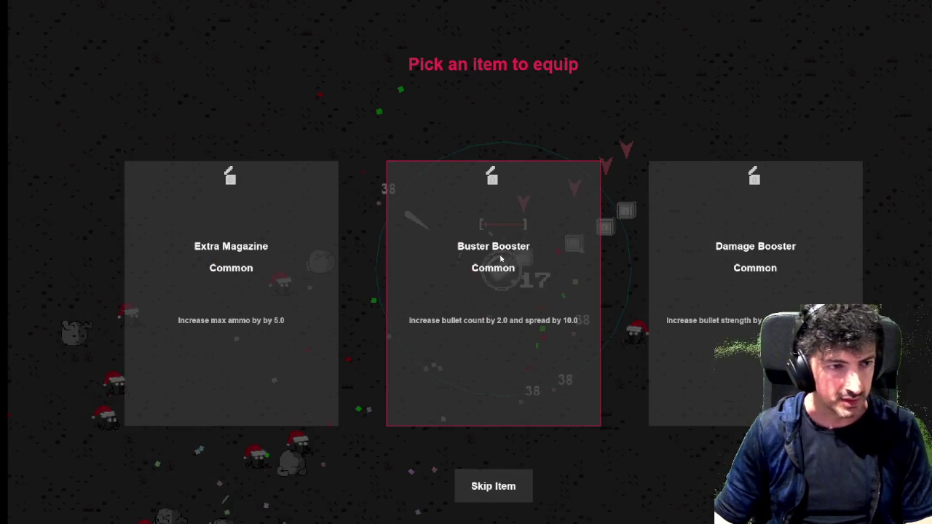
{"action": "left_click", "coordinate": [235, 298]}
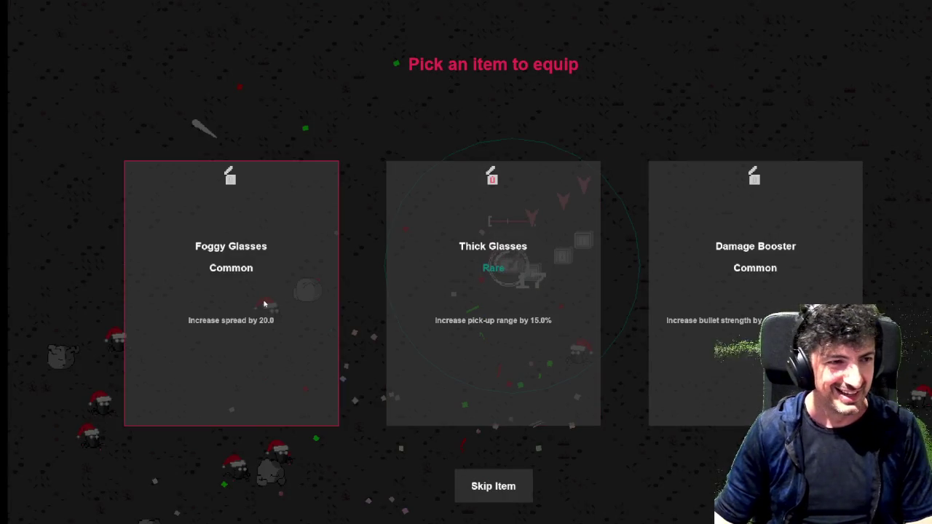
{"action": "left_click", "coordinate": [299, 300]}
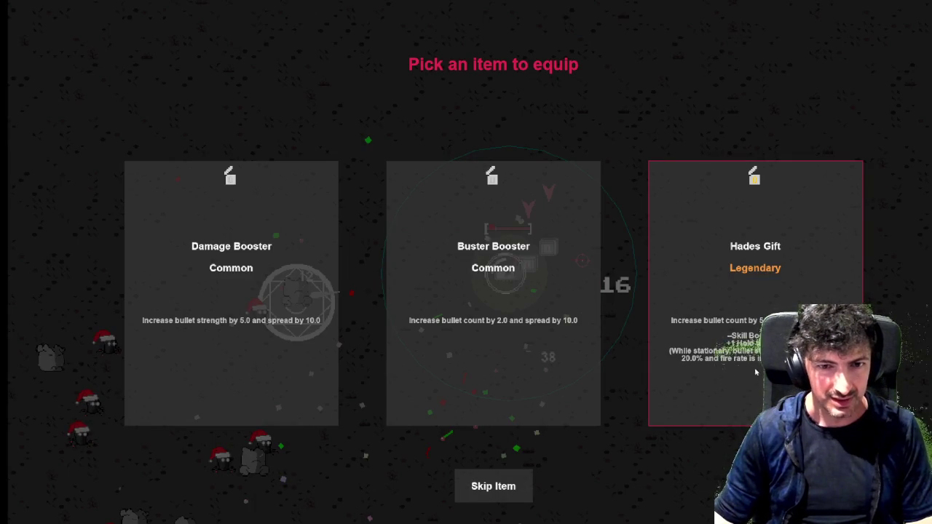
{"action": "left_click", "coordinate": [539, 329]}
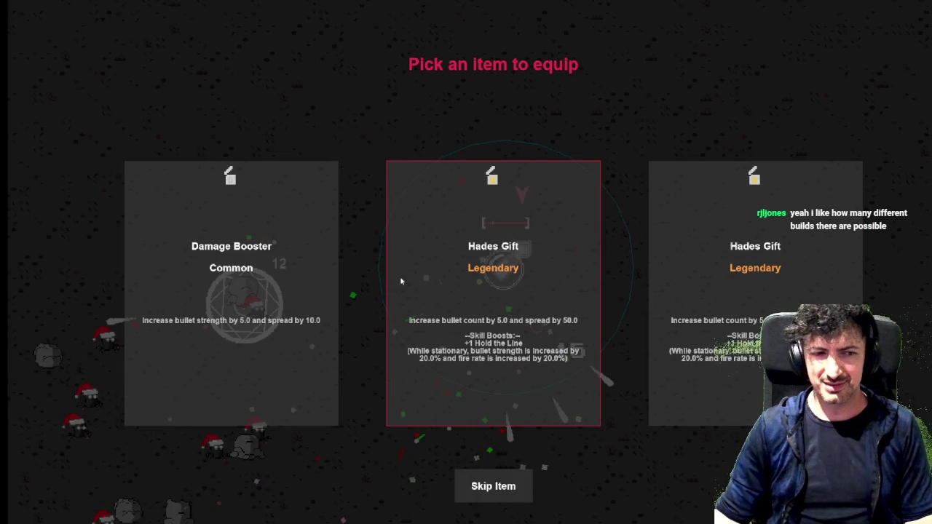
{"action": "left_click", "coordinate": [231, 306]}
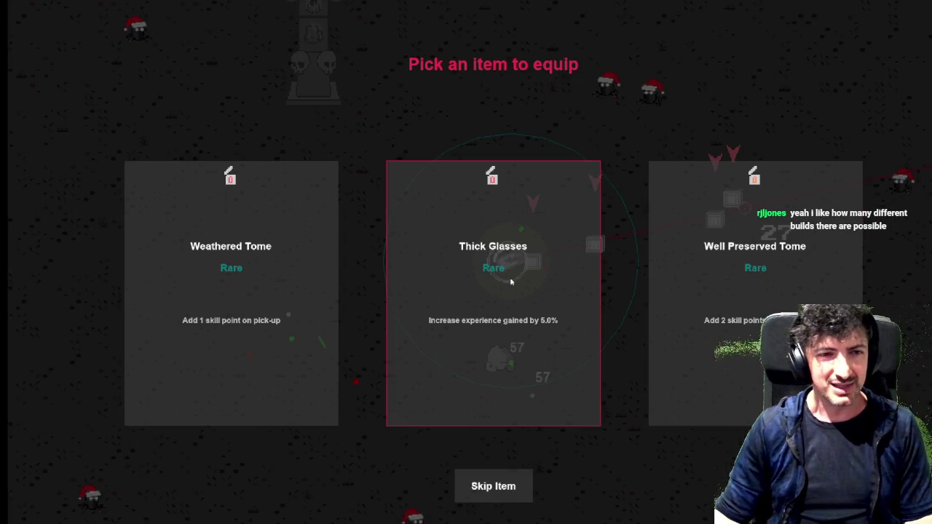
{"action": "left_click", "coordinate": [557, 275]}
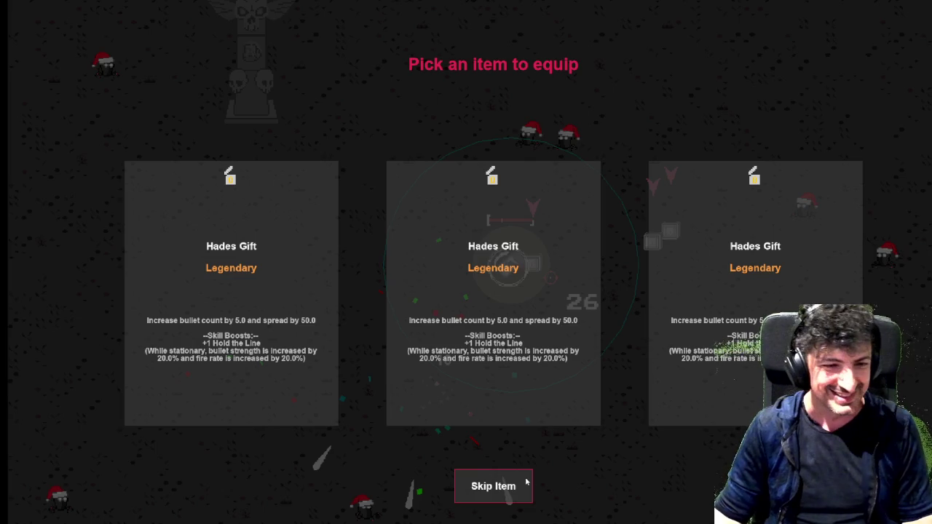
{"action": "left_click", "coordinate": [518, 276]}
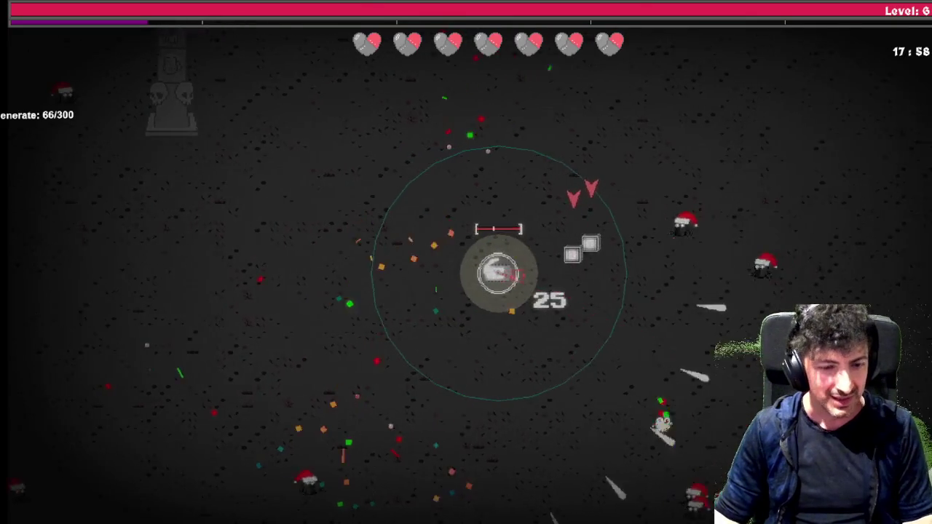
{"action": "key", "text": "Tab"}
{"action": "key", "text": "Tab"}
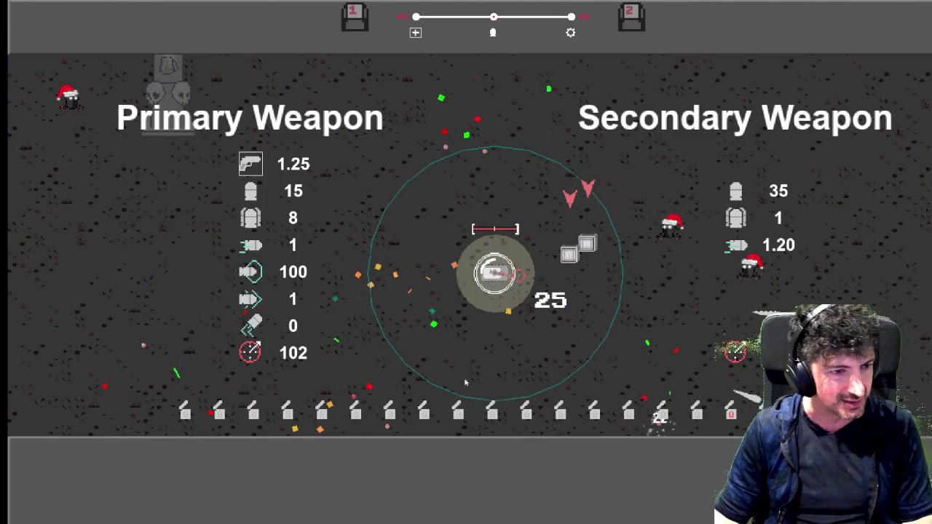
{"action": "mouse_move", "coordinate": [300, 414]}
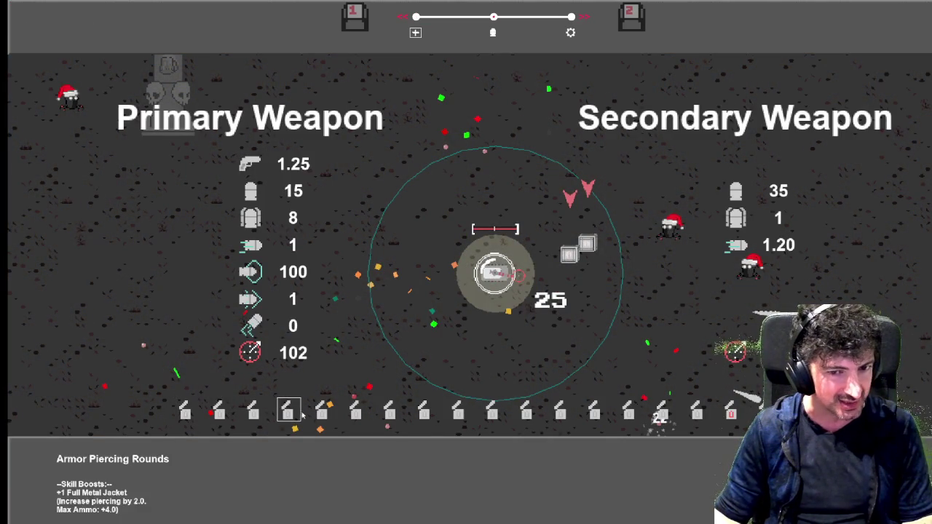
{"action": "mouse_move", "coordinate": [469, 417]}
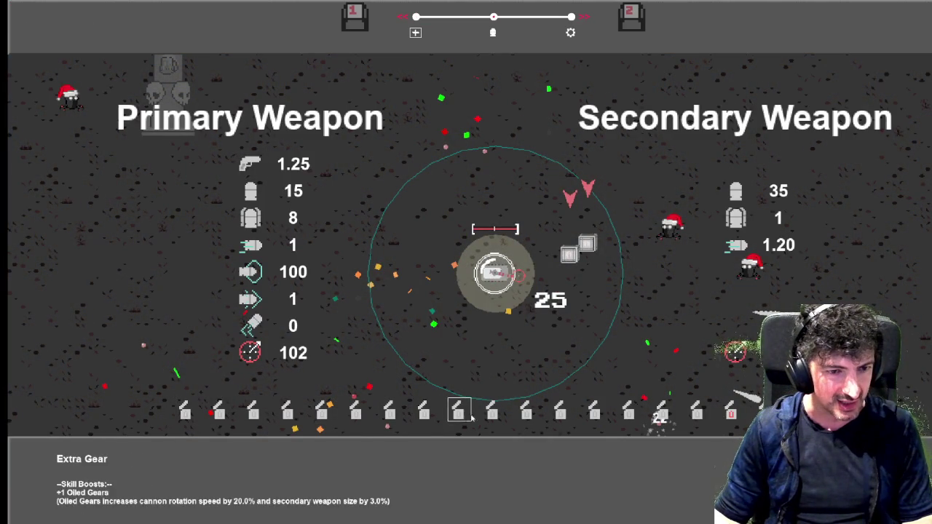
{"action": "mouse_move", "coordinate": [731, 414]}
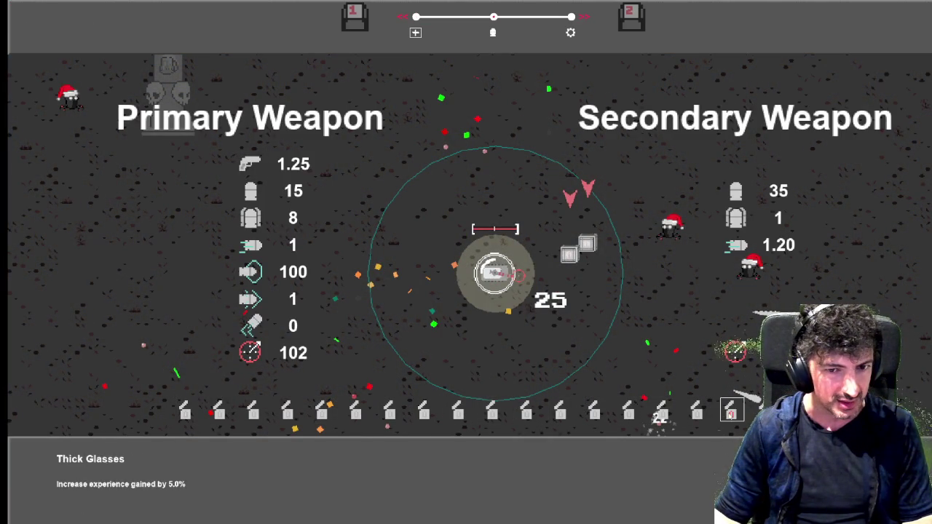
{"action": "mouse_move", "coordinate": [765, 413]}
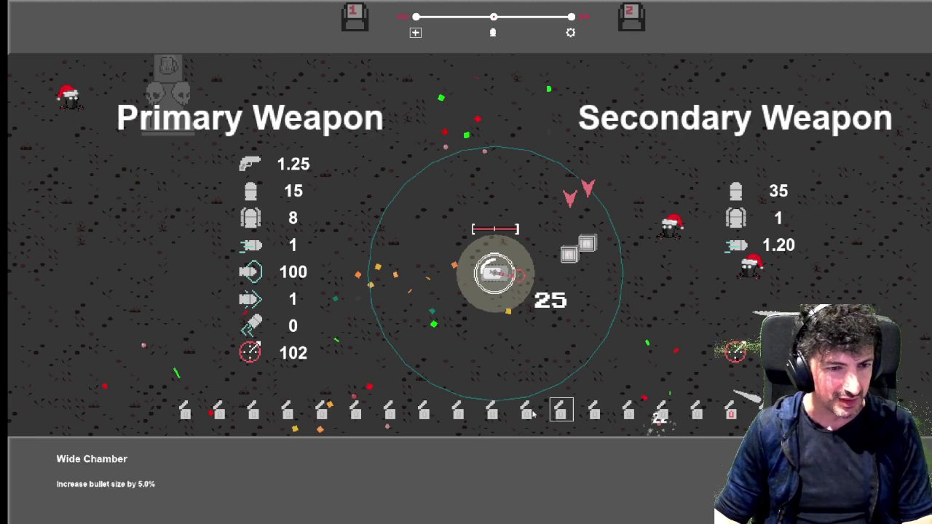
{"action": "mouse_move", "coordinate": [209, 416]}
{"action": "key", "text": "Tab"}
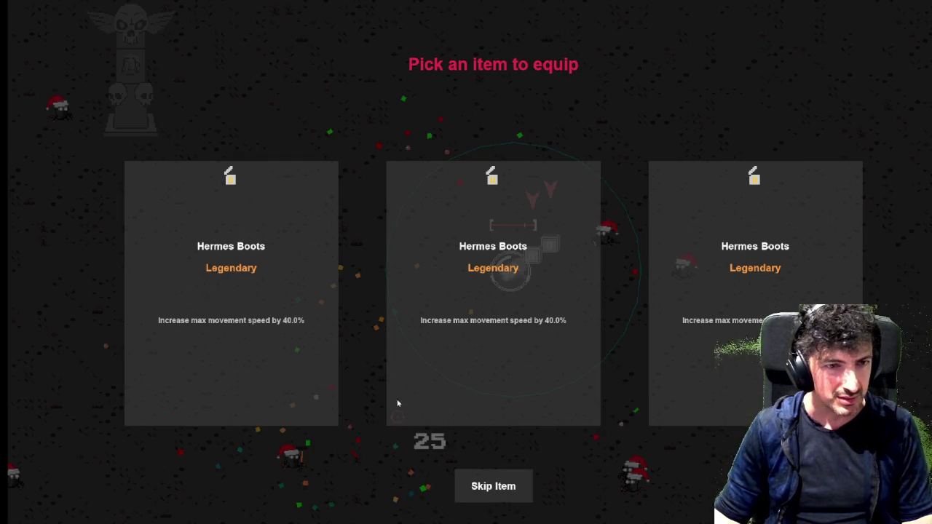
Take Reinforced Steel, Demonic Enchantment, Well Preserved Tome and Thick Glasses on the level-up screens.
{"action": "left_click", "coordinate": [487, 347]}
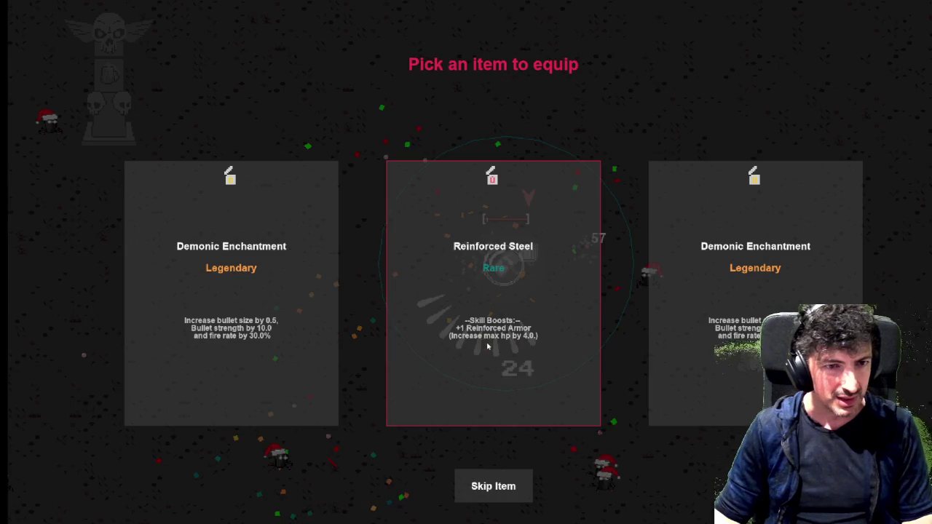
{"action": "left_click", "coordinate": [498, 341]}
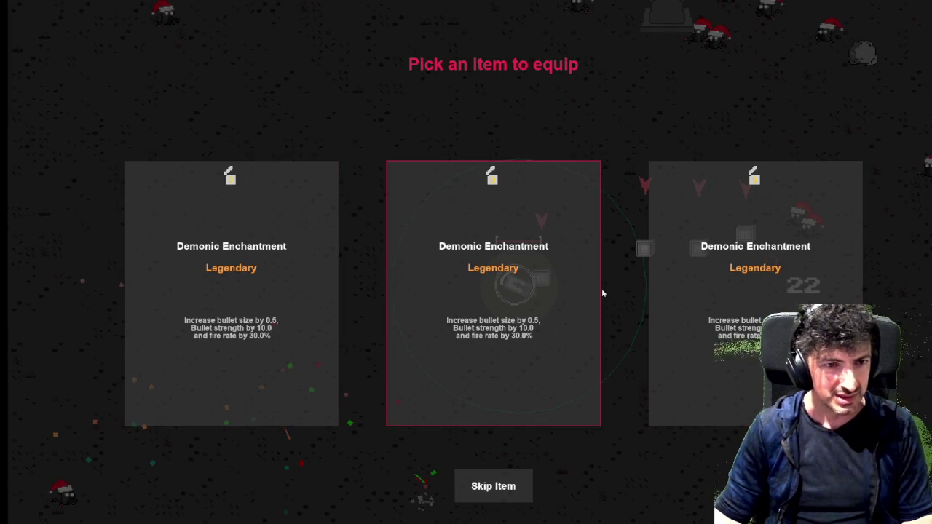
{"action": "left_click", "coordinate": [586, 289]}
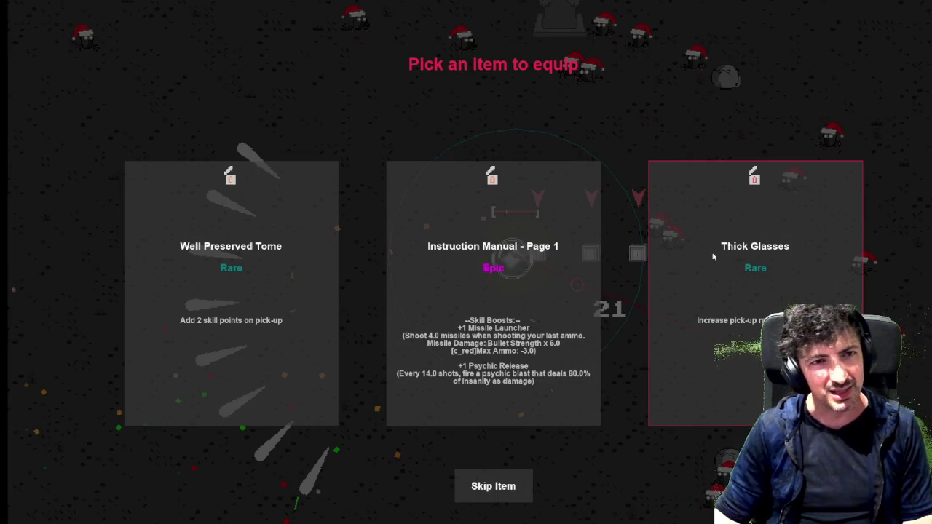
{"action": "left_click", "coordinate": [245, 284]}
{"action": "left_click", "coordinate": [314, 289]}
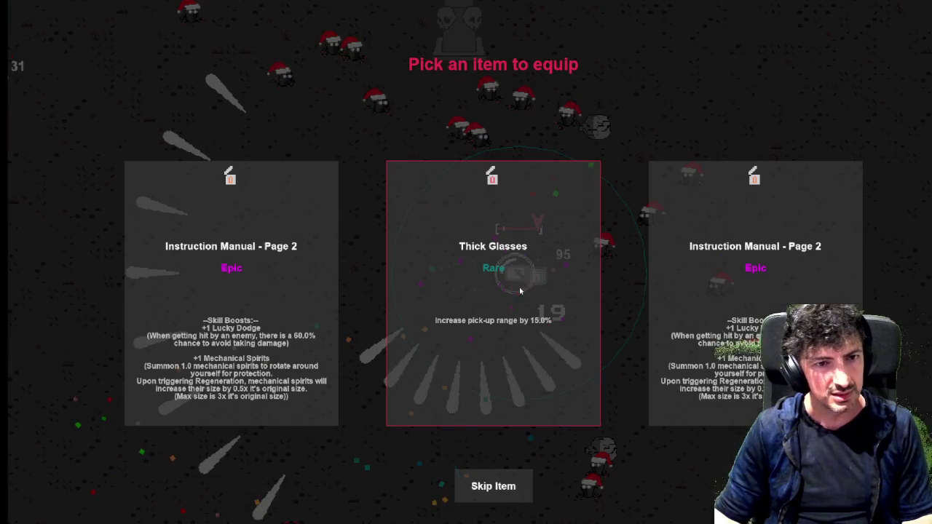
{"action": "left_click", "coordinate": [493, 291]}
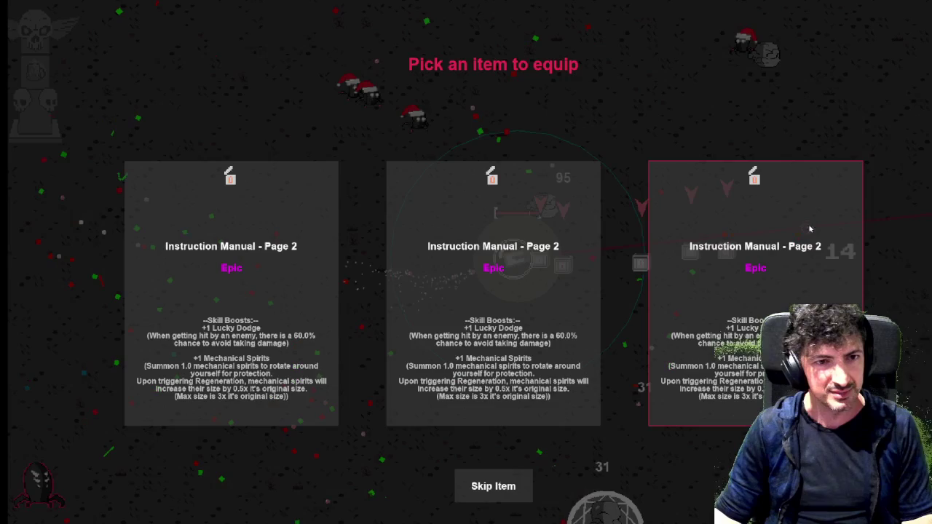
Confirm further picks by keyboard, equip the Weathered Tome, then switch to the crash's Code Error dialog.
{"action": "key", "text": "Left"}
{"action": "key", "text": "Left"}
{"action": "key", "text": "Right"}
{"action": "key", "text": "Return"}
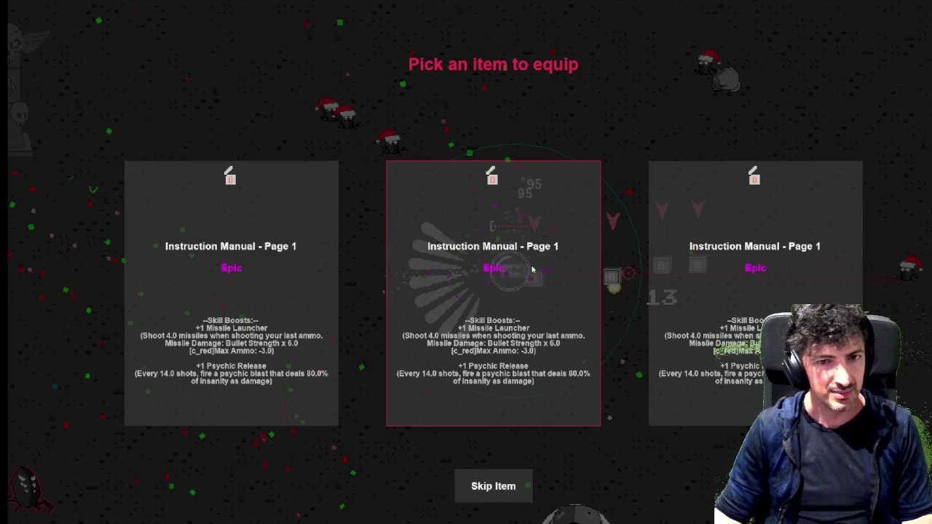
{"action": "key", "text": "Return"}
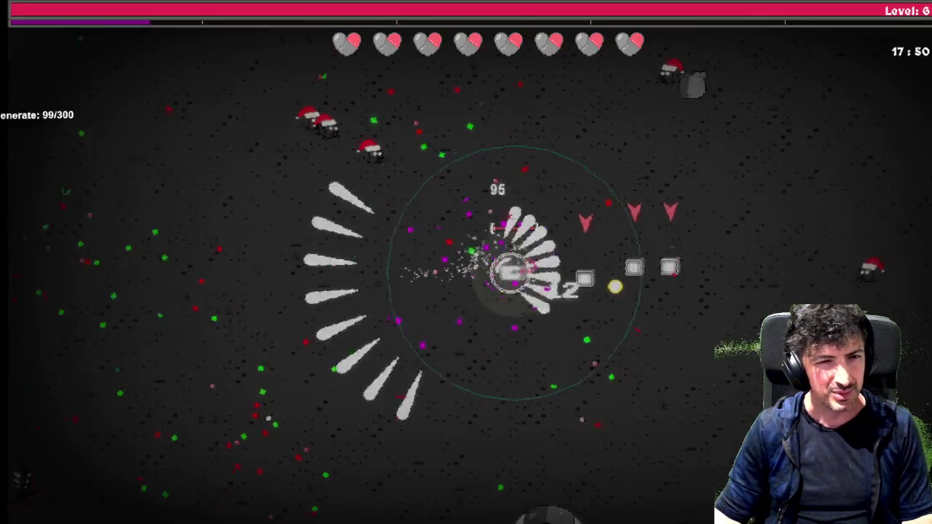
{"action": "key", "text": "Return"}
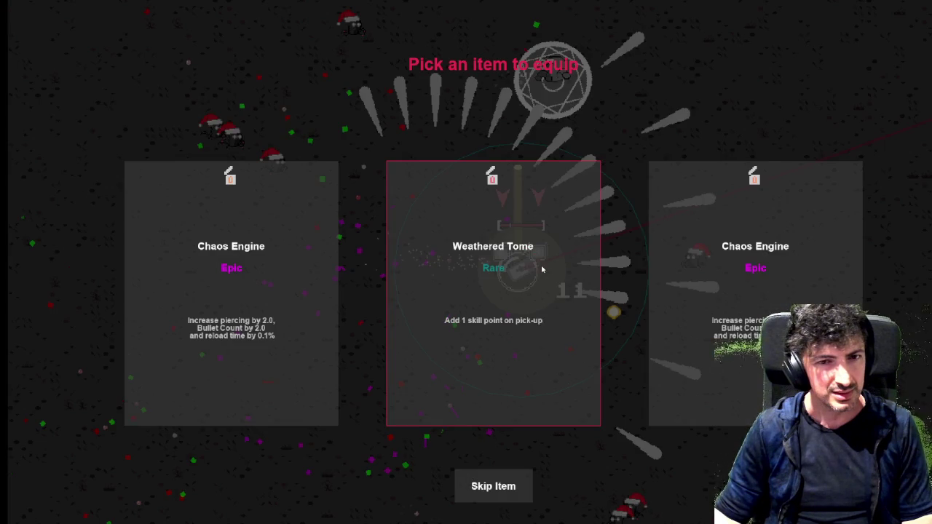
{"action": "left_click", "coordinate": [541, 269]}
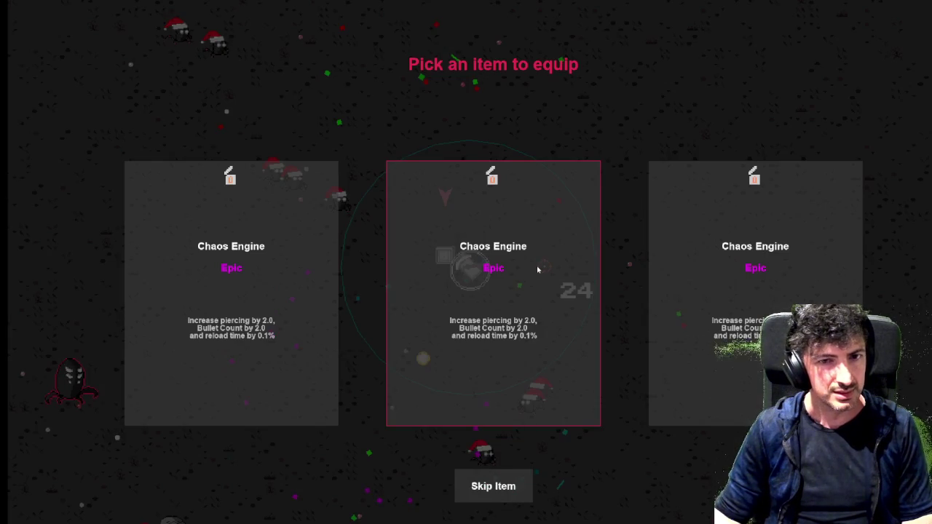
{"action": "left_click", "coordinate": [538, 269]}
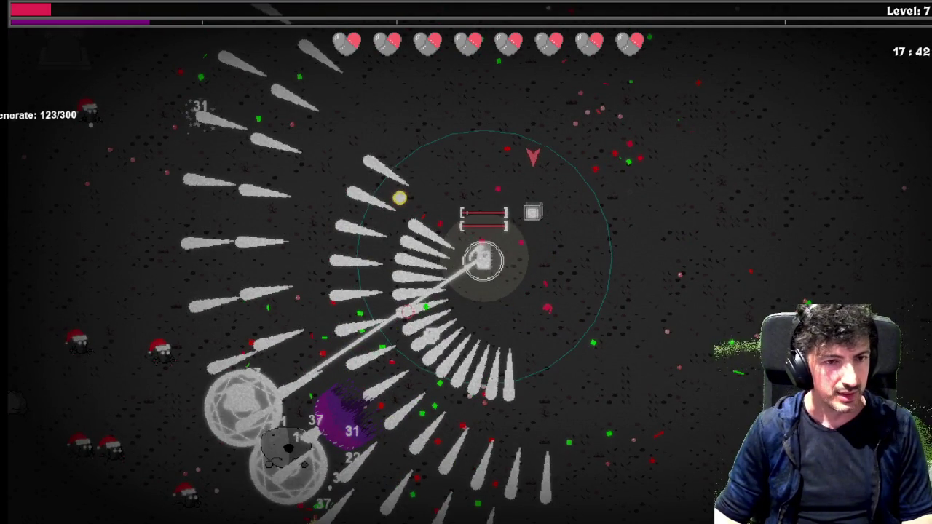
{"action": "key", "text": "alt+Tab"}
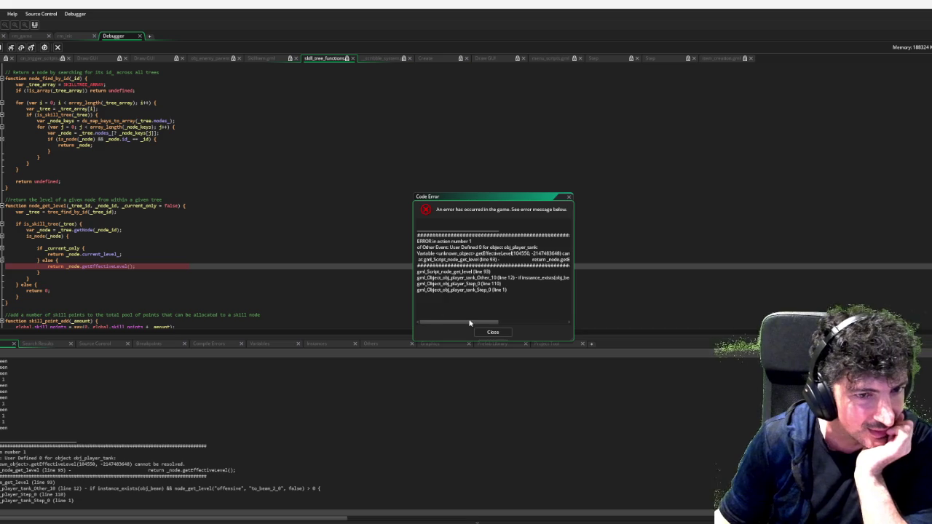
{"action": "mouse_move", "coordinate": [460, 322]}
{"action": "left_mouse_down"}
{"action": "mouse_move", "coordinate": [486, 320]}
{"action": "mouse_move", "coordinate": [450, 321]}
{"action": "left_mouse_up"}
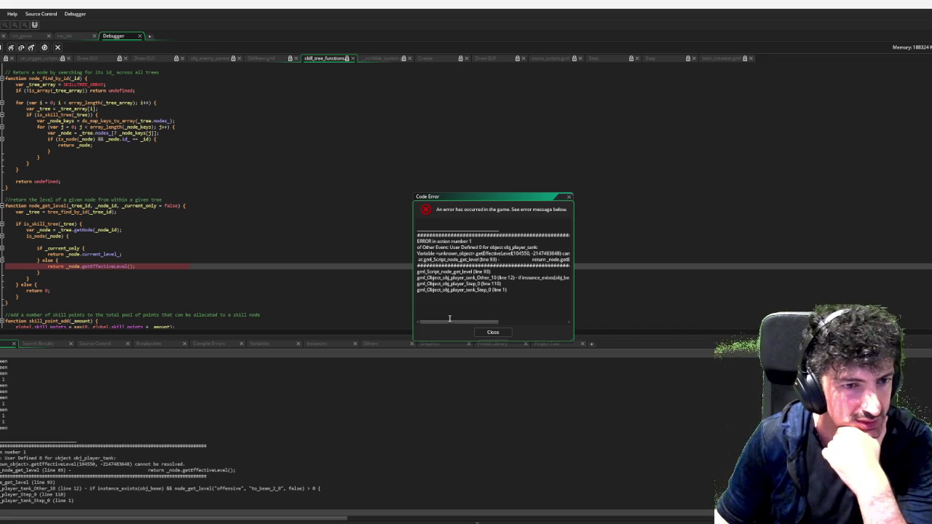
{"action": "left_click_drag", "start_coordinate": [450, 321], "coordinate": [537, 318]}
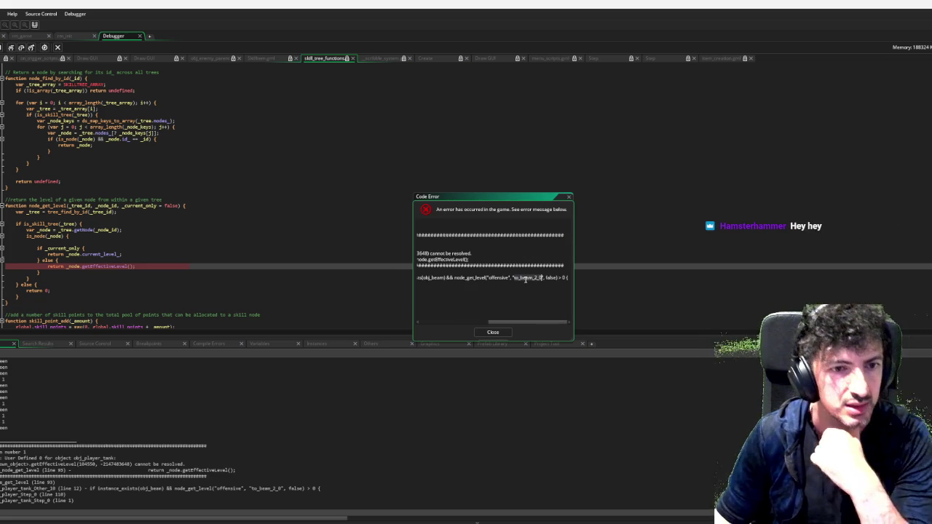
{"action": "left_click", "coordinate": [495, 332]}
Find to_beam_2_0 project-wide and change line 12 of obj_player_tank's User Event 0 to to_beam_3_0.
{"action": "key", "text": "ctrl+shift+f"}
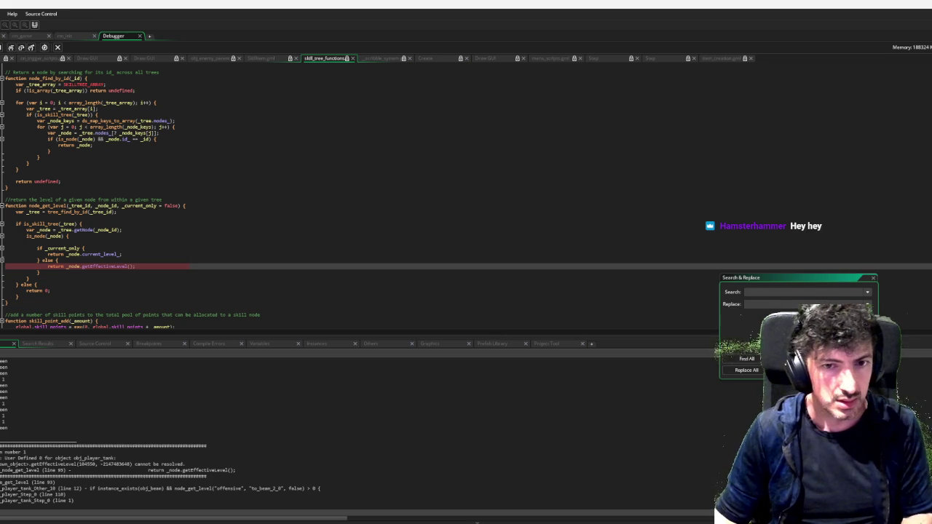
{"action": "type", "text": "to_beam_2_0"}
{"action": "left_click", "coordinate": [757, 358]}
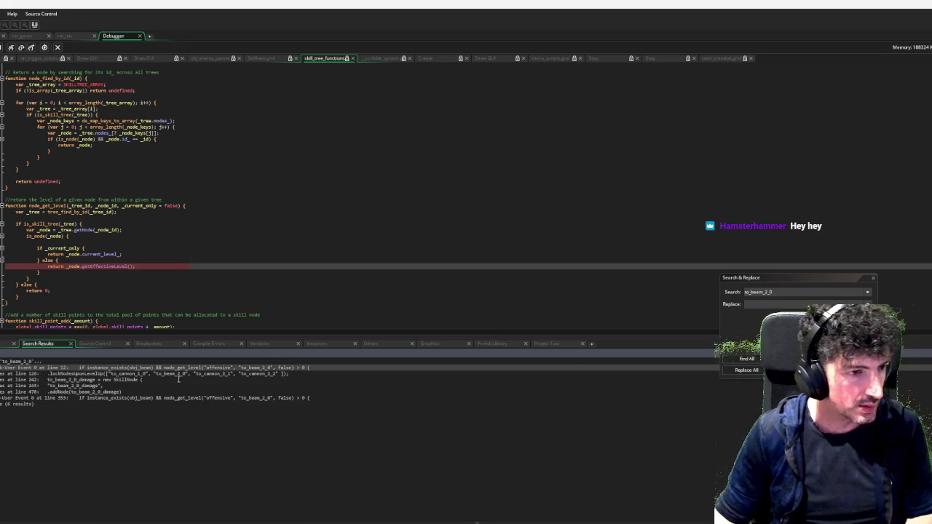
{"action": "double_click", "coordinate": [295, 366]}
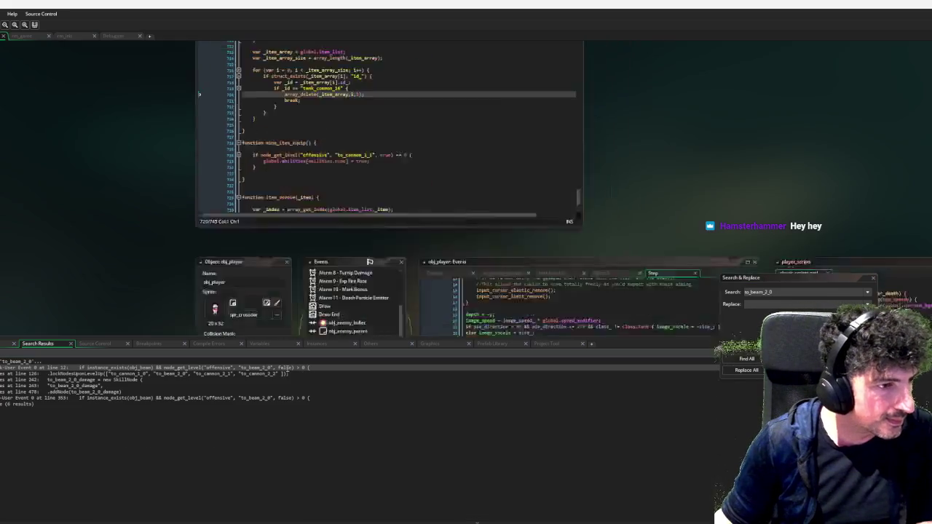
{"action": "left_click", "coordinate": [388, 198]}
{"action": "scroll", "coordinate": [388, 200], "scroll_direction": "up", "scroll_amount": 2}
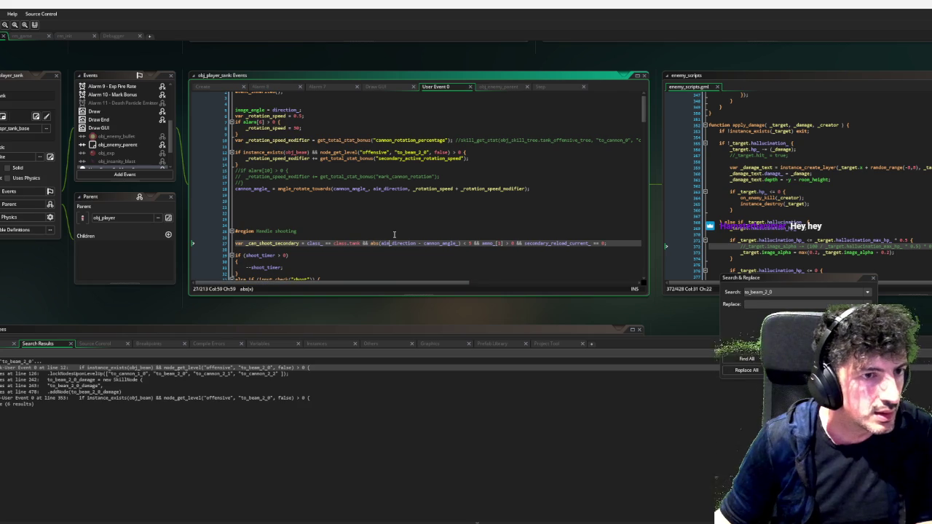
{"action": "left_click", "coordinate": [422, 154]}
{"action": "key", "text": "BackSpace"}
{"action": "type", "text": "3"}
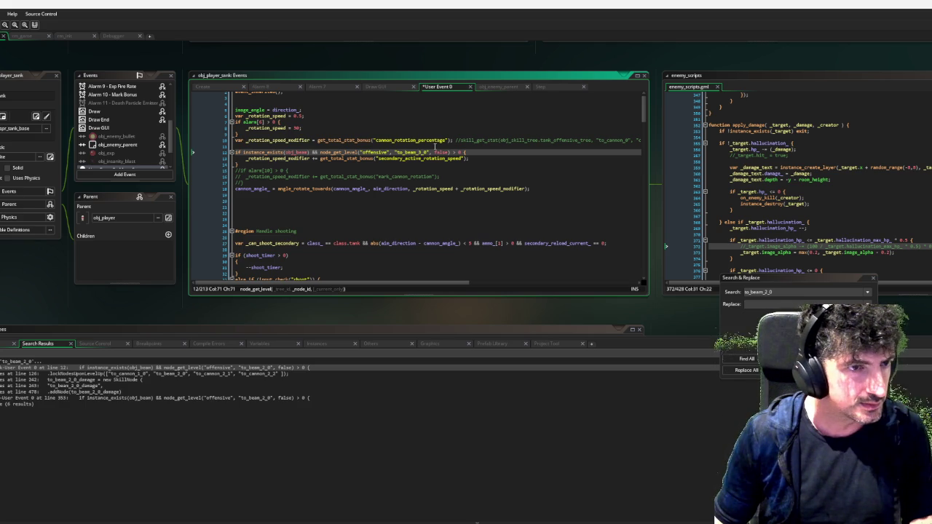
Save the User Event 0 edit and list every project use of to_beam_3_0.
{"action": "left_click", "coordinate": [421, 151]}
{"action": "key", "text": "ctrl+z"}
{"action": "key", "text": "ctrl+f"}
{"action": "left_click", "coordinate": [735, 358]}
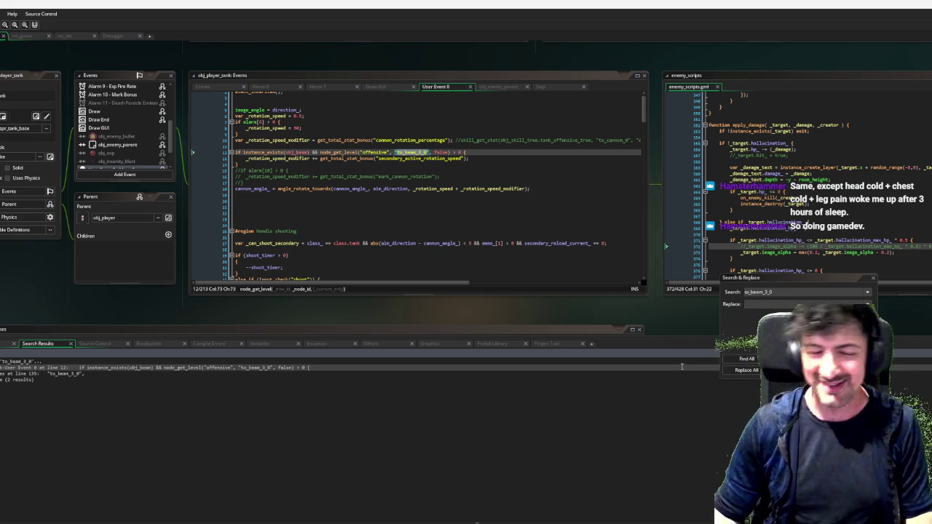
{"action": "left_click", "coordinate": [873, 279]}
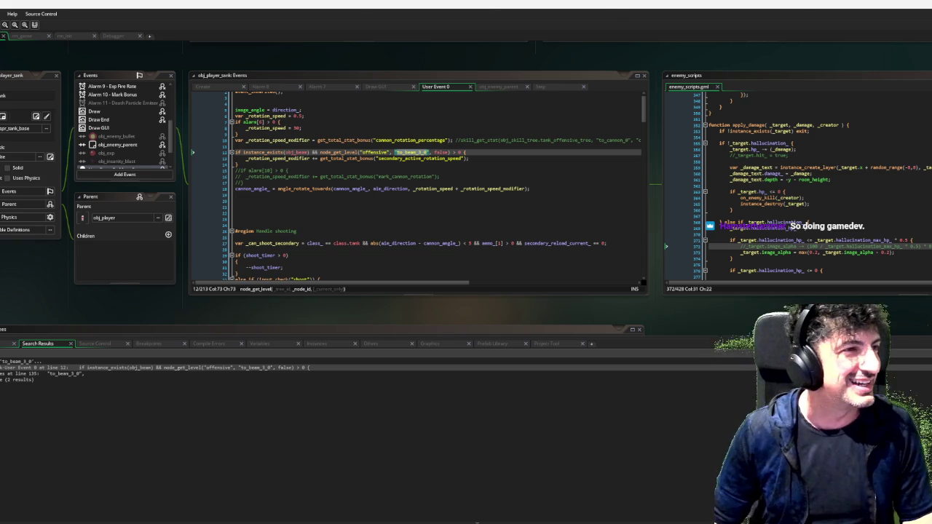
Select to_beam_3_0 in User Event 0 and jump to item_creation's equip functions.
{"action": "left_click", "coordinate": [433, 152]}
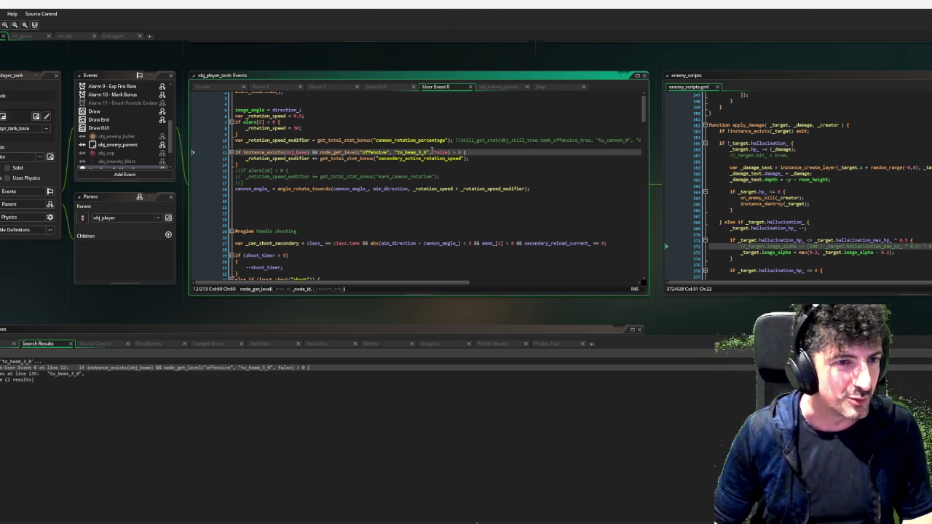
{"action": "double_click", "coordinate": [412, 152]}
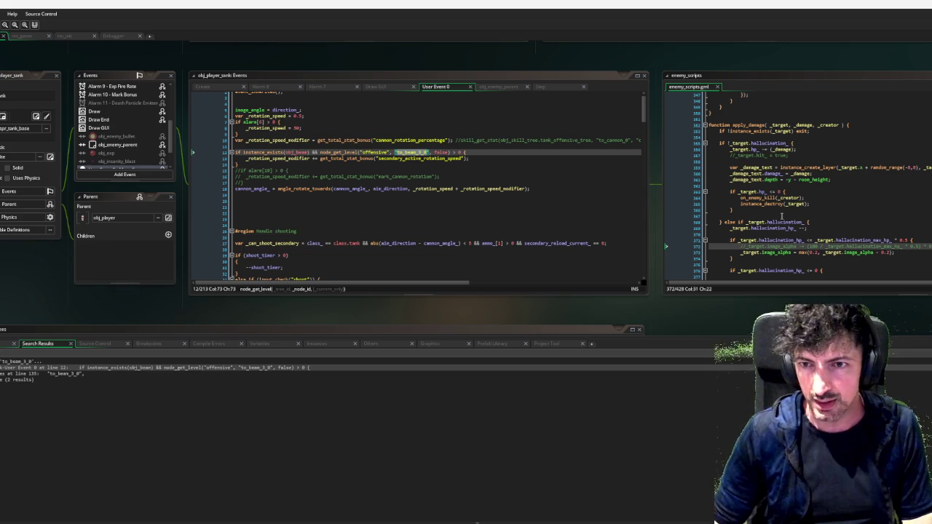
{"action": "middle_click", "coordinate": [317, 186]}
{"action": "left_click", "coordinate": [240, 221]}
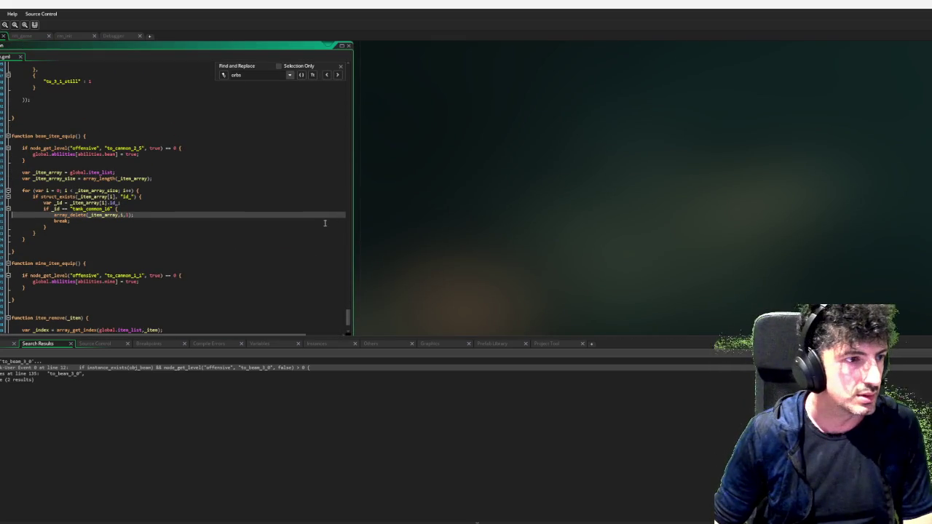
Copy beam_item_equip's item-list removal loop into mine_item_equip below its if block.
{"action": "left_click", "coordinate": [361, 256]}
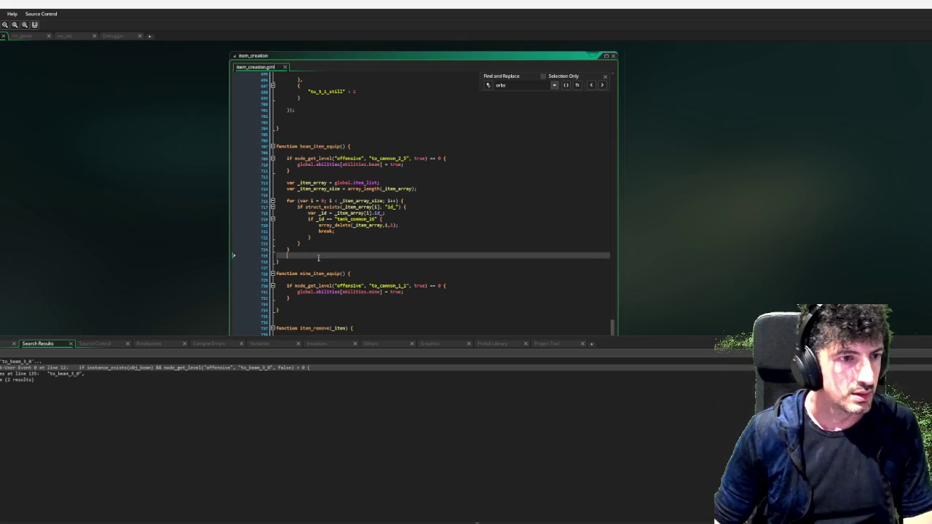
{"action": "mouse_move", "coordinate": [287, 183]}
{"action": "left_mouse_down"}
{"action": "mouse_move", "coordinate": [332, 237]}
{"action": "mouse_move", "coordinate": [331, 249]}
{"action": "left_mouse_up"}
{"action": "key", "text": "ctrl+c"}
{"action": "left_click", "coordinate": [308, 297]}
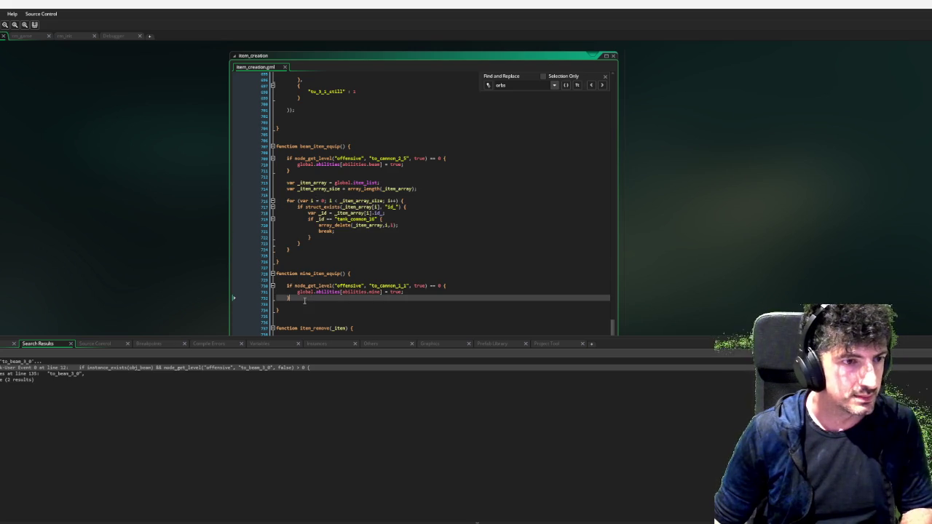
{"action": "key", "text": "Return"}
{"action": "key", "text": "ctrl+v"}
{"action": "scroll", "coordinate": [364, 263], "scroll_direction": "down", "scroll_amount": 2}
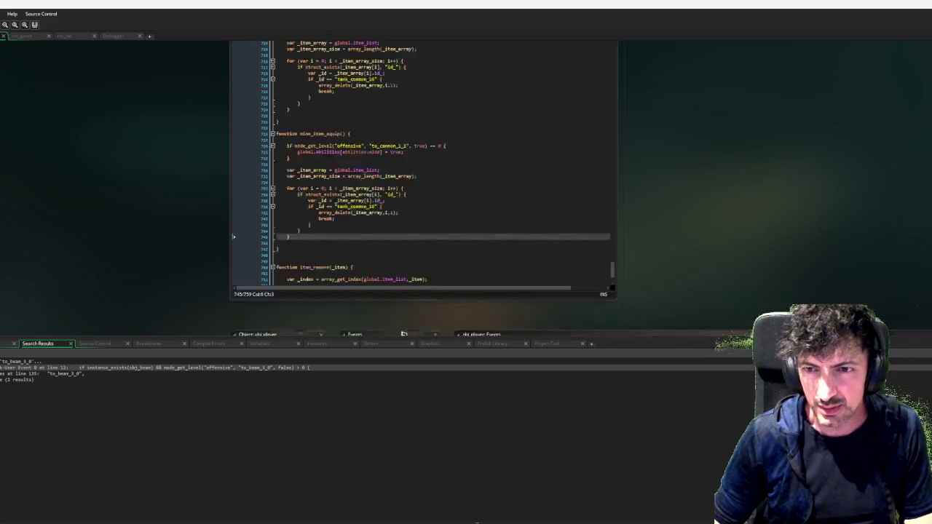
Locate and copy the Laser Pointer item id tank_common_0 in item_creation.
{"action": "key", "text": "ctrl+Tab"}
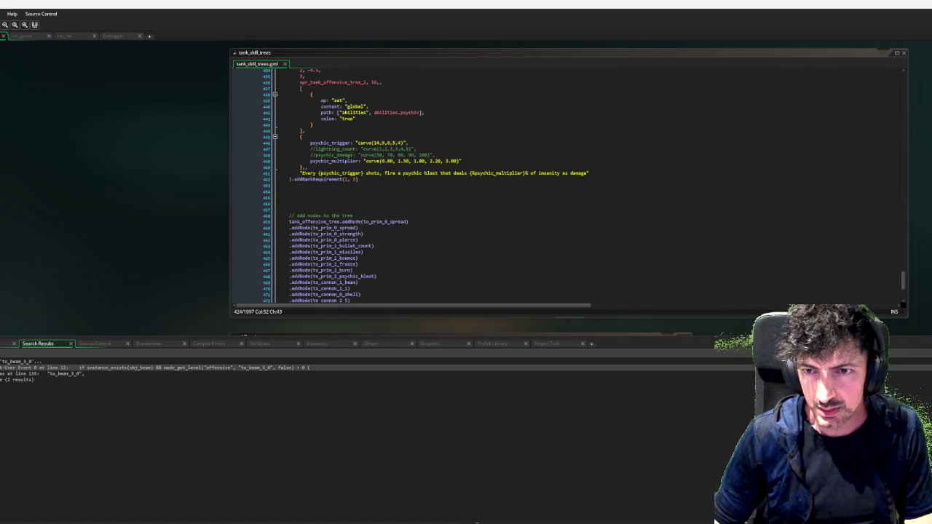
{"action": "key", "text": "ctrl+Tab"}
{"action": "left_click", "coordinate": [519, 229]}
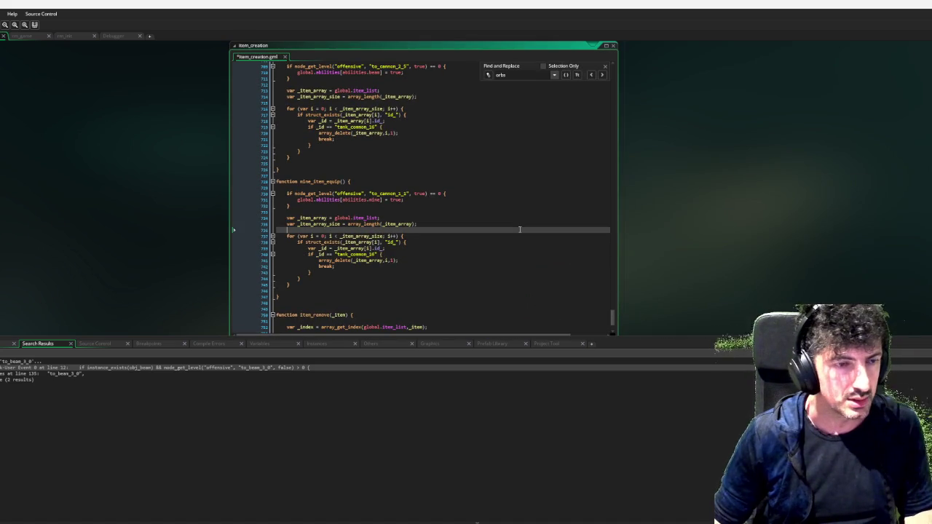
{"action": "key", "text": "ctrl+f"}
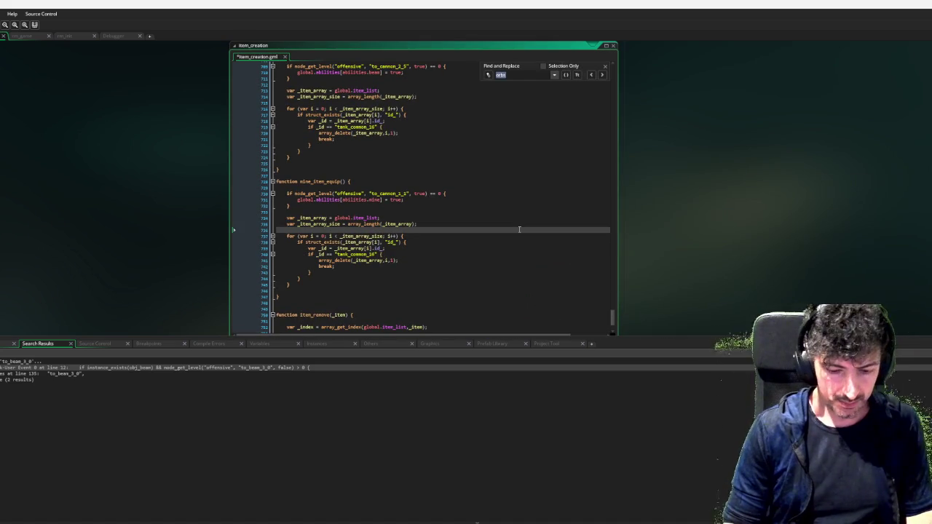
{"action": "type", "text": "beam"}
{"action": "scroll", "coordinate": [503, 213], "scroll_direction": "up", "scroll_amount": 3}
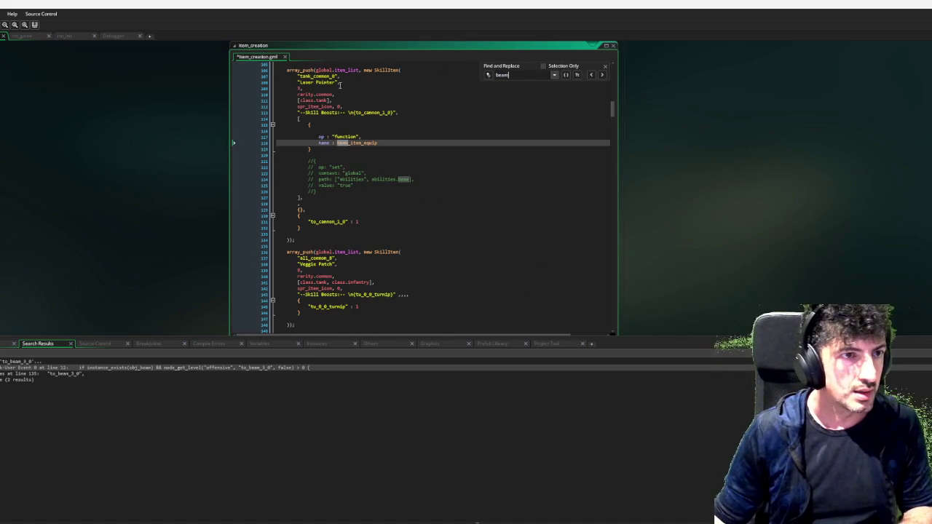
{"action": "double_click", "coordinate": [317, 76]}
{"action": "key", "text": "ctrl+c"}
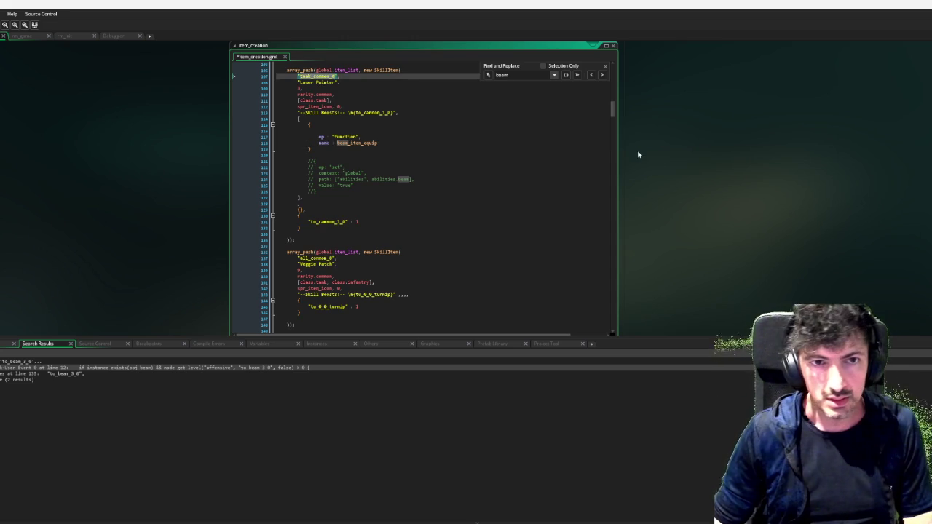
Replace tank_common_16 with tank_common_0 in mine_item_equip's id check.
{"action": "left_click_drag", "start_coordinate": [615, 108], "coordinate": [615, 357]}
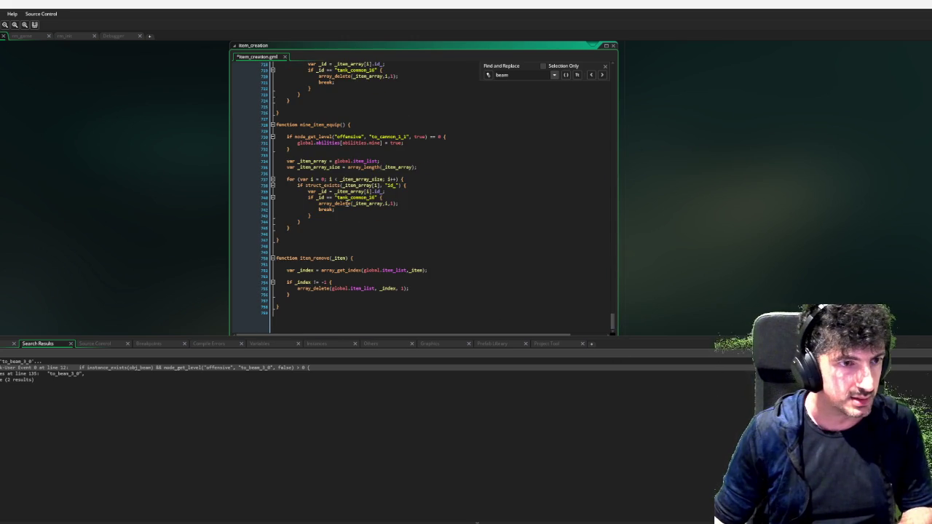
{"action": "scroll", "coordinate": [370, 197], "scroll_direction": "up", "scroll_amount": 1}
{"action": "double_click", "coordinate": [357, 197]}
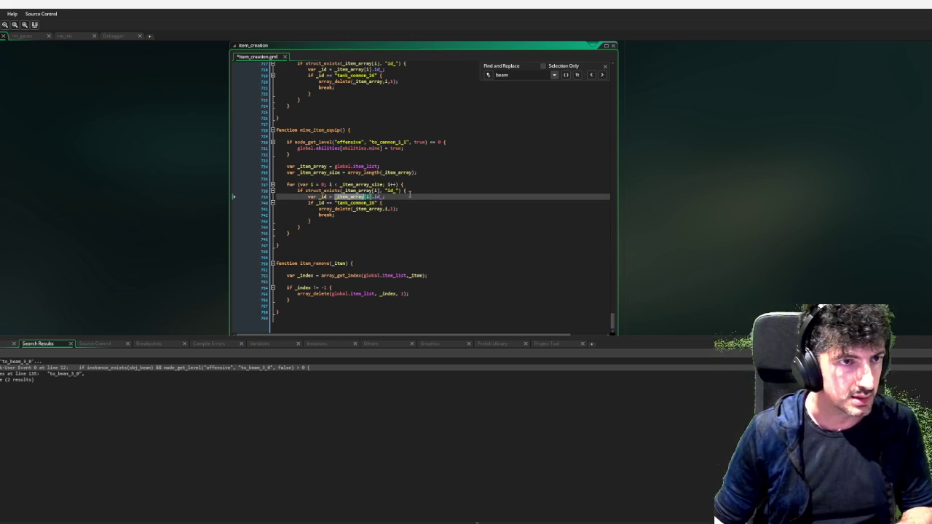
{"action": "double_click", "coordinate": [357, 203]}
{"action": "key", "text": "ctrl+v"}
{"action": "left_click", "coordinate": [431, 219]}
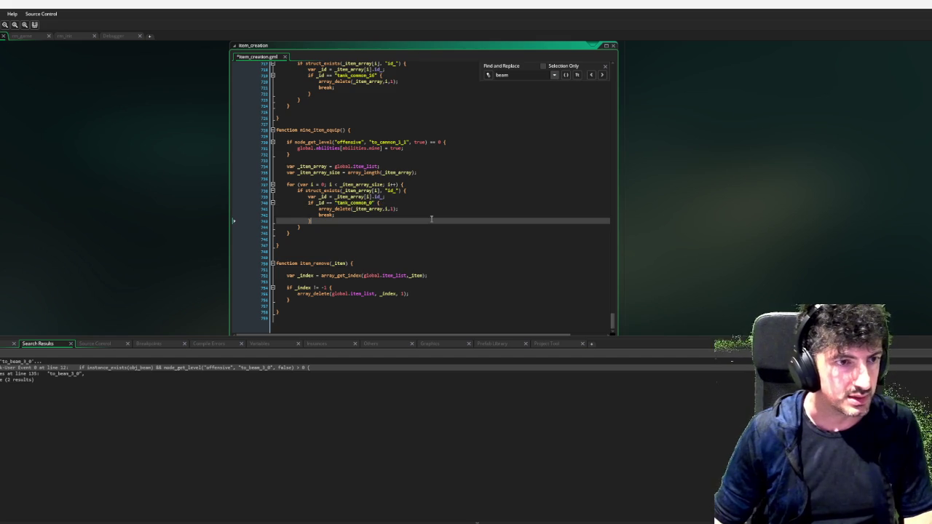
{"action": "scroll", "coordinate": [431, 219], "scroll_direction": "up", "scroll_amount": 2}
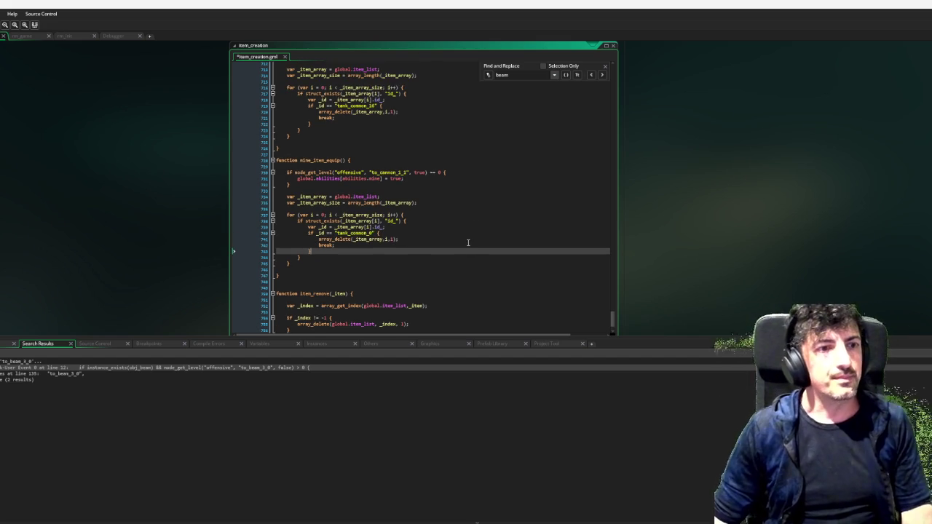
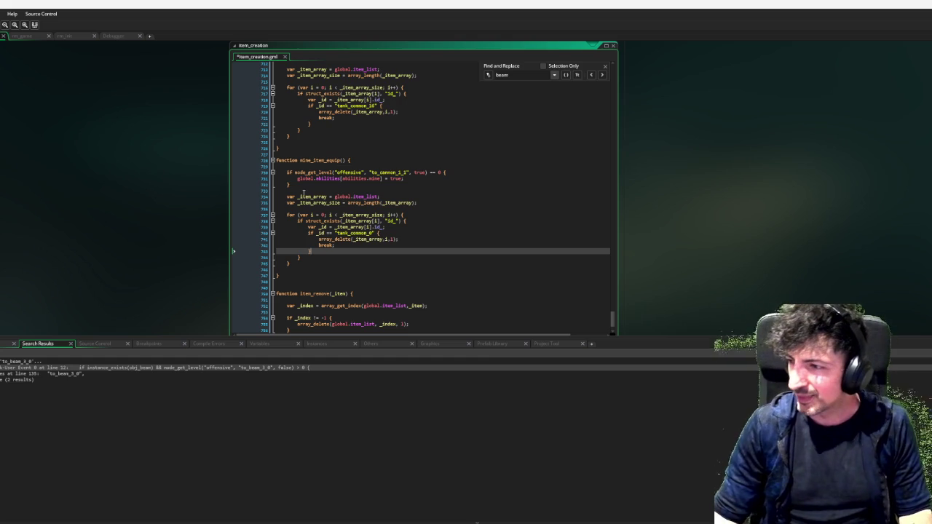
Return to the node_get_level check, save item_creation.gml and close its code window.
{"action": "key", "text": "ctrl+z"}
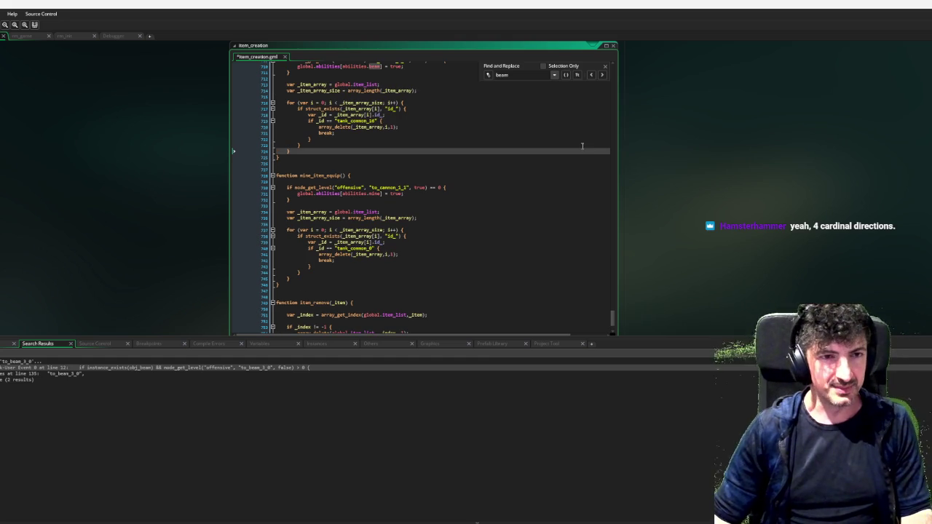
{"action": "scroll", "coordinate": [646, 109], "scroll_direction": "up", "scroll_amount": 2}
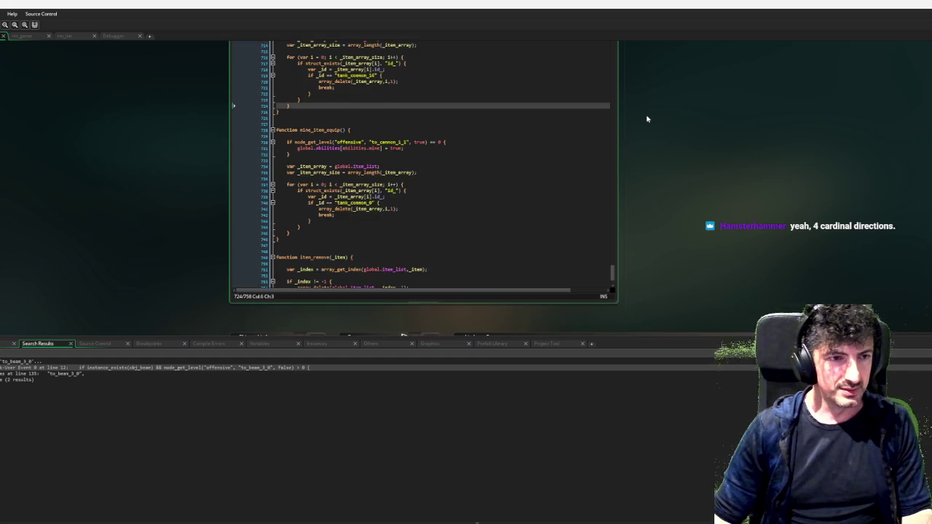
{"action": "scroll", "coordinate": [645, 118], "scroll_direction": "up", "scroll_amount": 2}
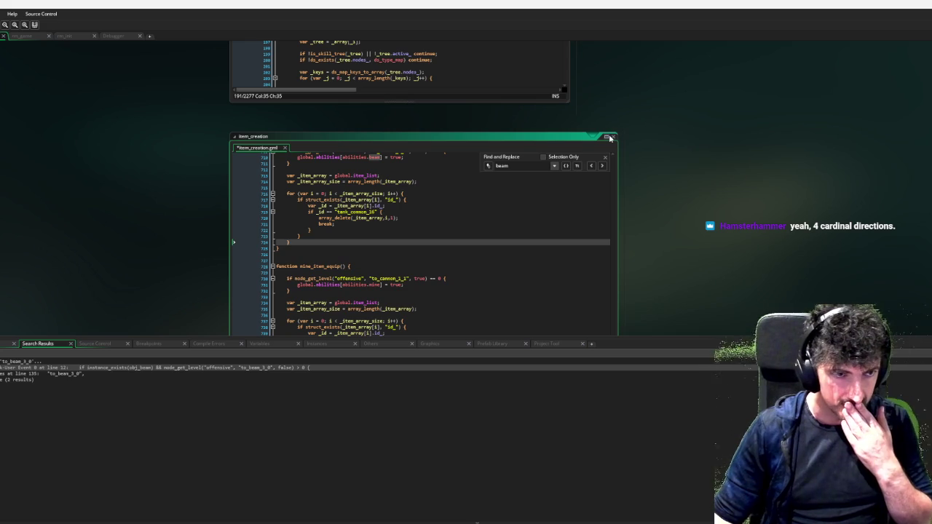
{"action": "left_click", "coordinate": [524, 278]}
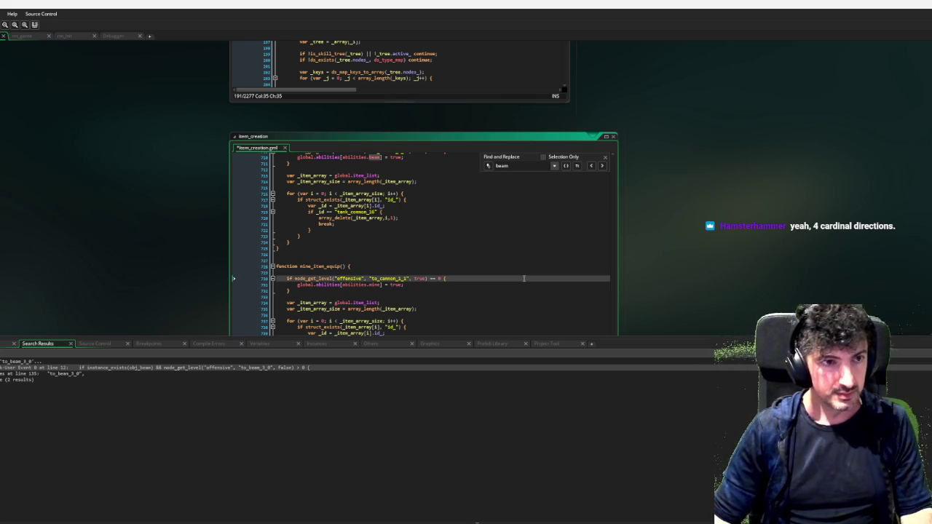
{"action": "key", "text": "ctrl+s"}
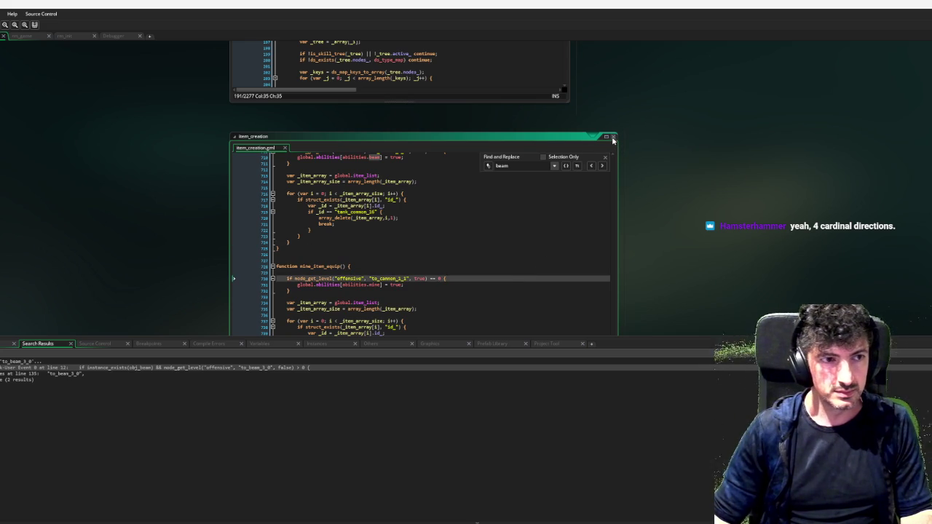
{"action": "left_click", "coordinate": [613, 137]}
{"action": "right_click", "coordinate": [723, 150]}
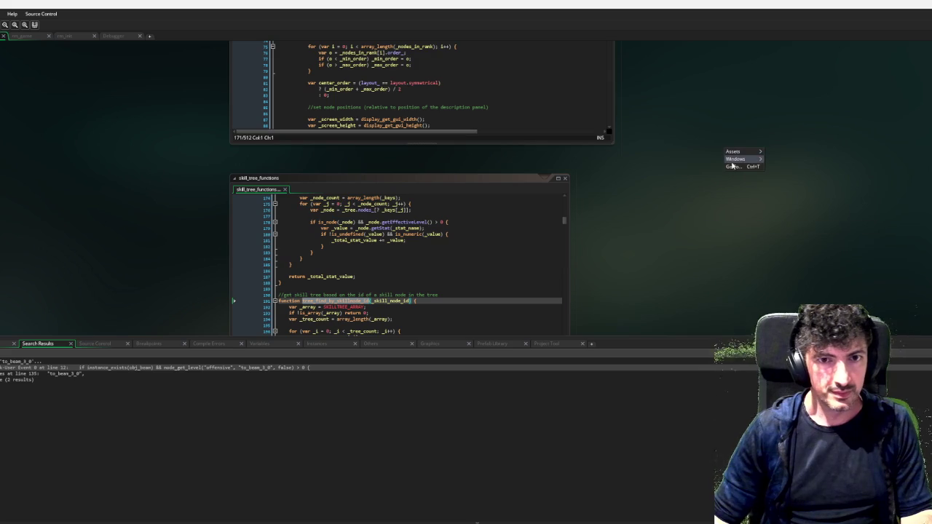
Close the skill_tree_functions and other remaining code windows, then compile and run the game.
{"action": "mouse_move", "coordinate": [735, 159]}
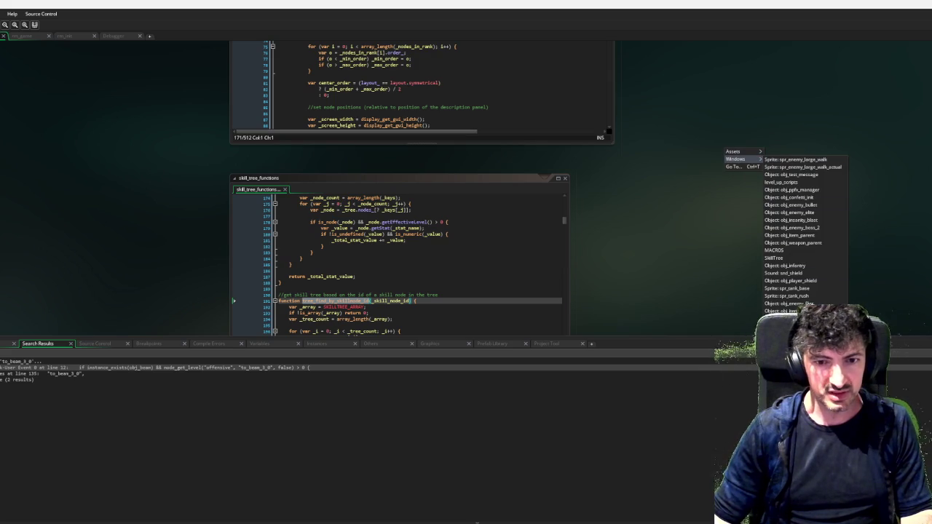
{"action": "key", "text": "ctrl+w"}
{"action": "key", "text": "ctrl+w"}
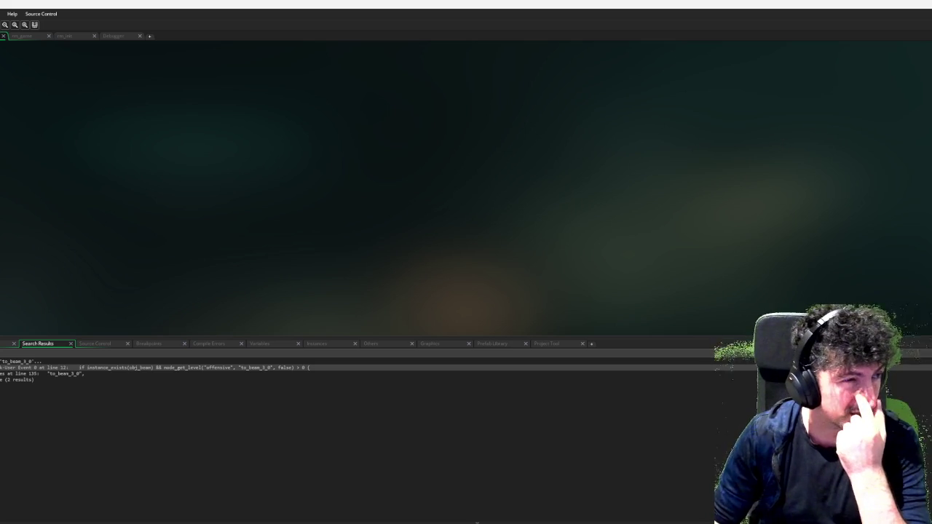
{"action": "key", "text": "F6"}
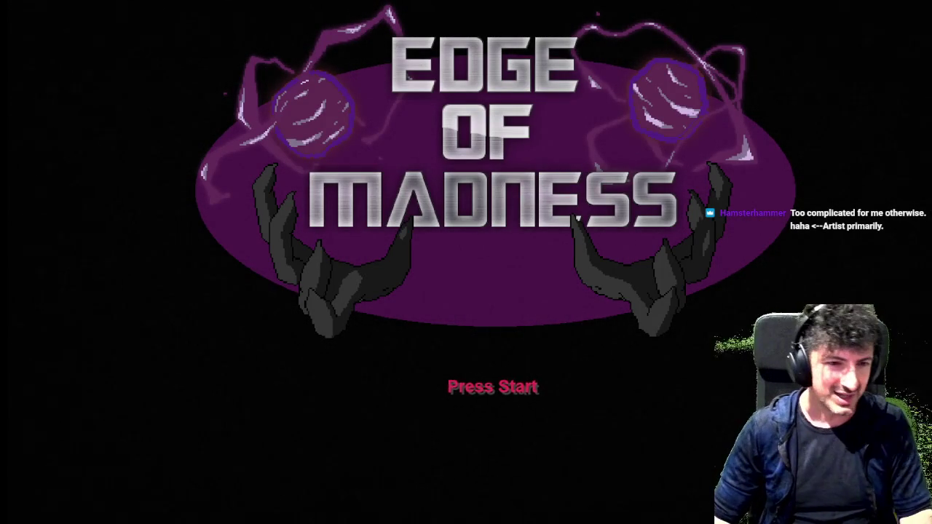
Start a new run with a tank and browse the Offensive, Defensive and Utility skill trees.
{"action": "key", "text": "Return"}
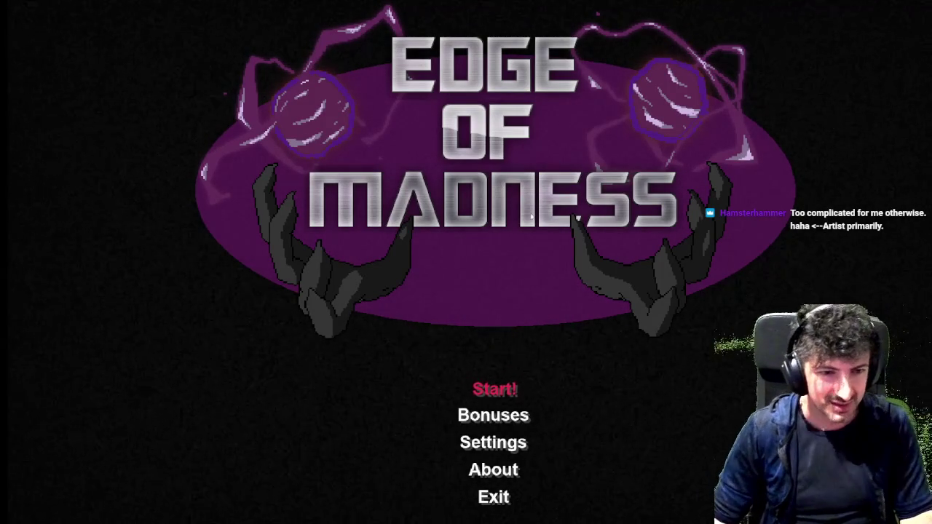
{"action": "key", "text": "Return"}
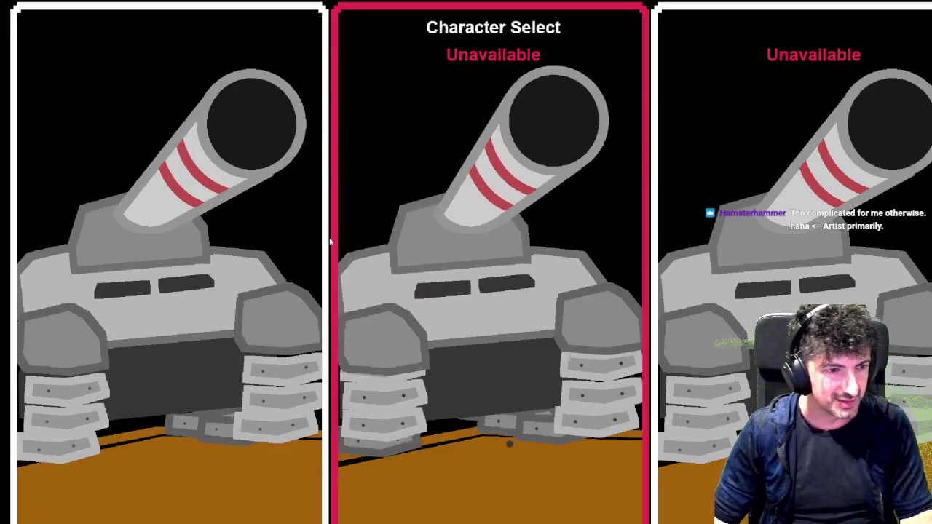
{"action": "key", "text": "Return"}
{"action": "key", "text": "w+d"}
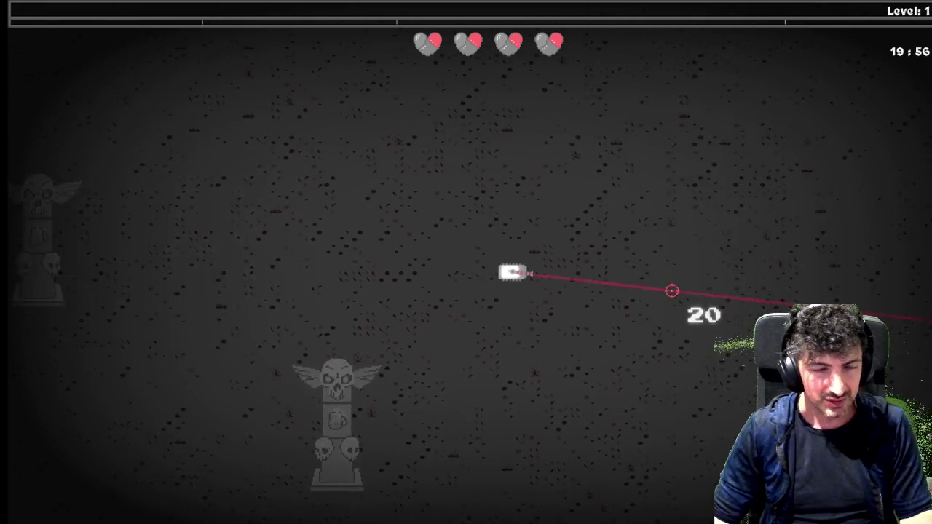
{"action": "key", "text": "Tab"}
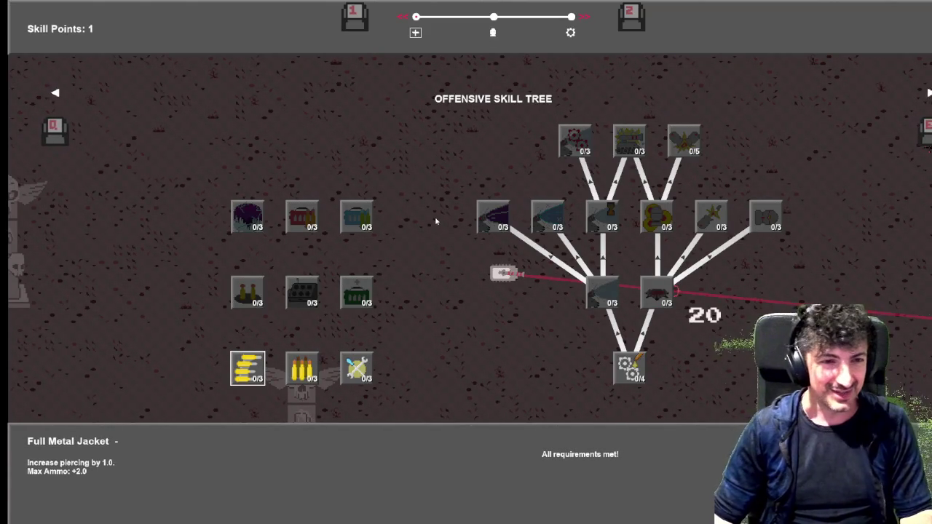
{"action": "key", "text": "e"}
{"action": "key", "text": "e"}
{"action": "key", "text": "e"}
Pause the game and go into Settings to the Video options.
{"action": "key", "text": "Escape"}
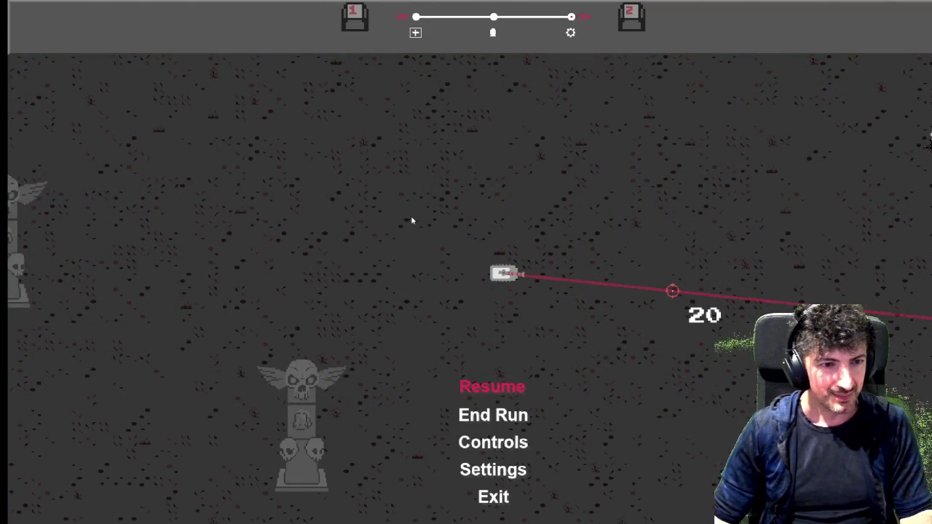
{"action": "key", "text": "Down"}
{"action": "key", "text": "Up"}
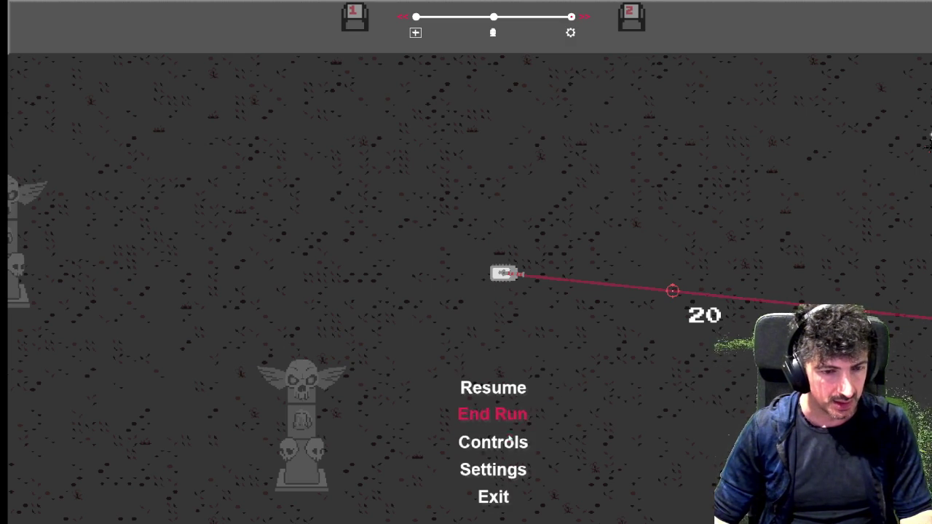
{"action": "key", "text": "Down"}
{"action": "key", "text": "Down"}
{"action": "key", "text": "Down"}
{"action": "key", "text": "Down"}
{"action": "key", "text": "Up"}
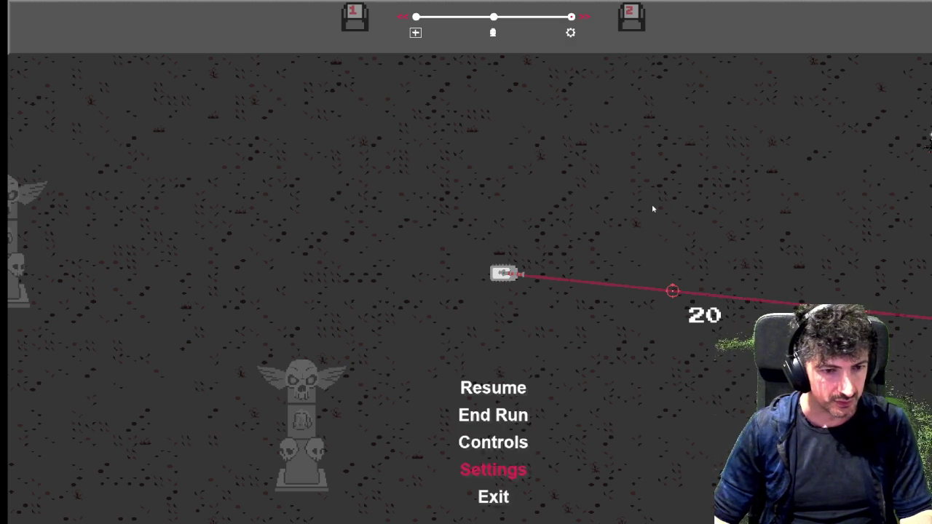
{"action": "key", "text": "Up"}
{"action": "key", "text": "Return"}
{"action": "key", "text": "Return"}
{"action": "key", "text": "Down"}
{"action": "key", "text": "Down"}
{"action": "key", "text": "Down"}
{"action": "key", "text": "Up"}
{"action": "key", "text": "Return"}
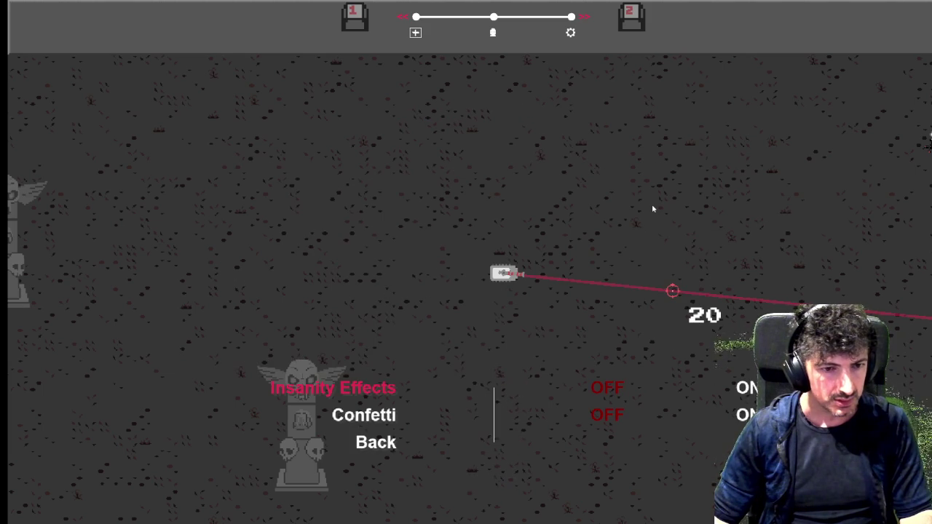
Set Insanity Effects to OFF, back out and resume the Level 1 run.
{"action": "key", "text": "Down"}
{"action": "key", "text": "Down"}
{"action": "key", "text": "Up"}
{"action": "key", "text": "Up"}
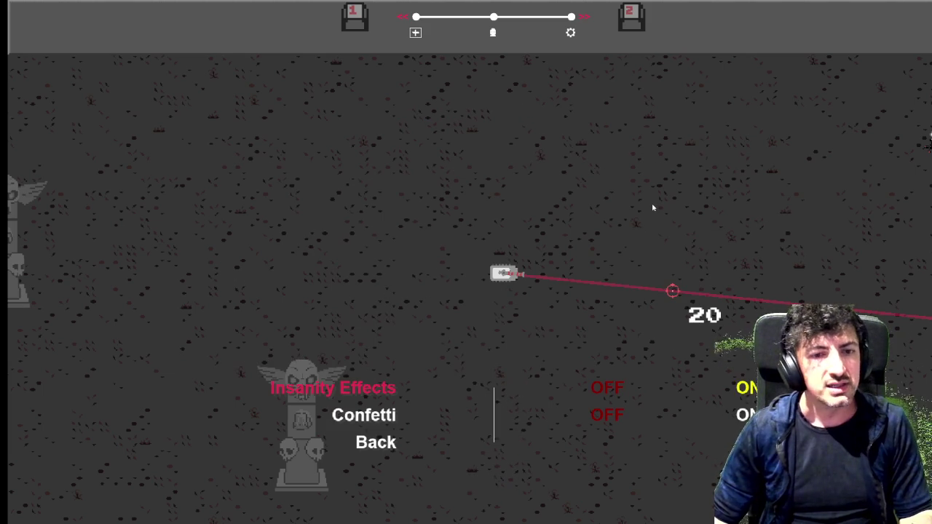
{"action": "key", "text": "Left"}
{"action": "key", "text": "Escape"}
{"action": "key", "text": "Down"}
{"action": "key", "text": "Return"}
{"action": "key", "text": "Up"}
{"action": "key", "text": "Up"}
{"action": "key", "text": "Return"}
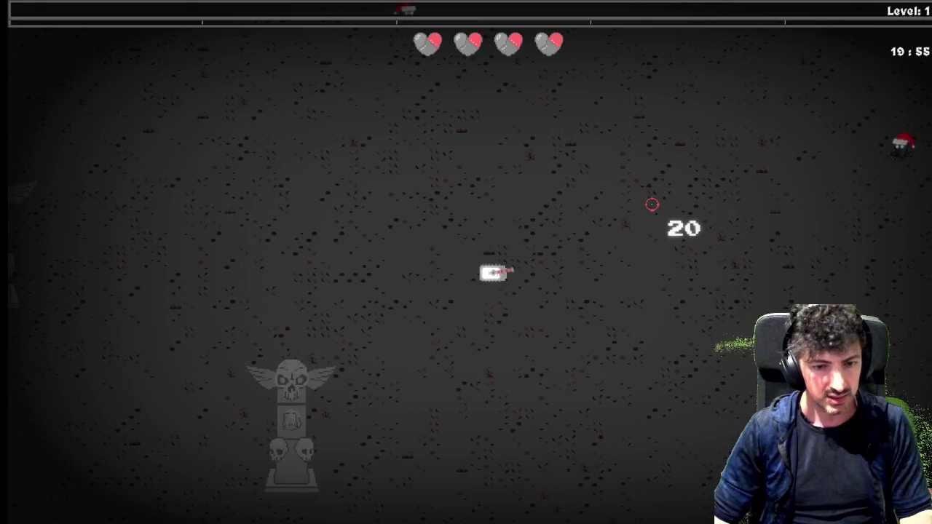
Drive the tank around the Level 1 map among the enemies until all hearts are lost.
{"action": "key", "text": "a"}
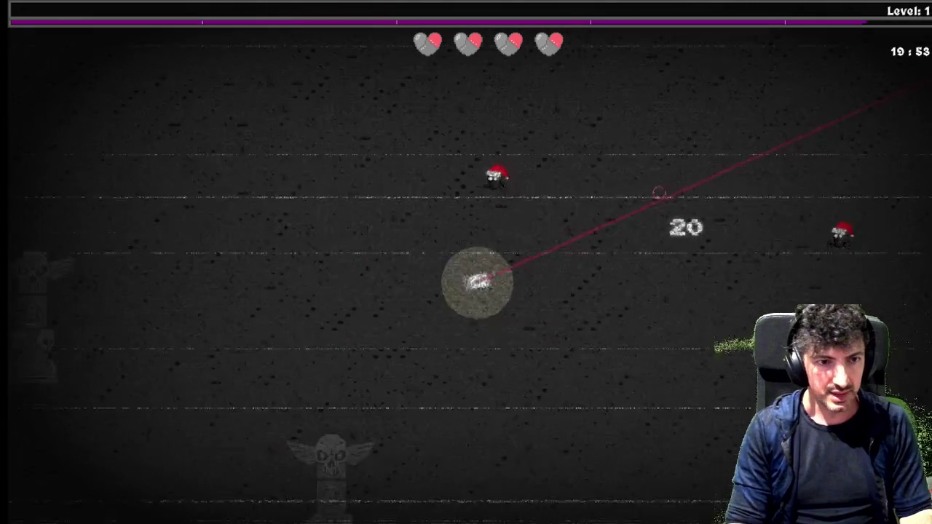
{"action": "key", "text": "a"}
{"action": "key", "text": "w"}
{"action": "key", "text": "w"}
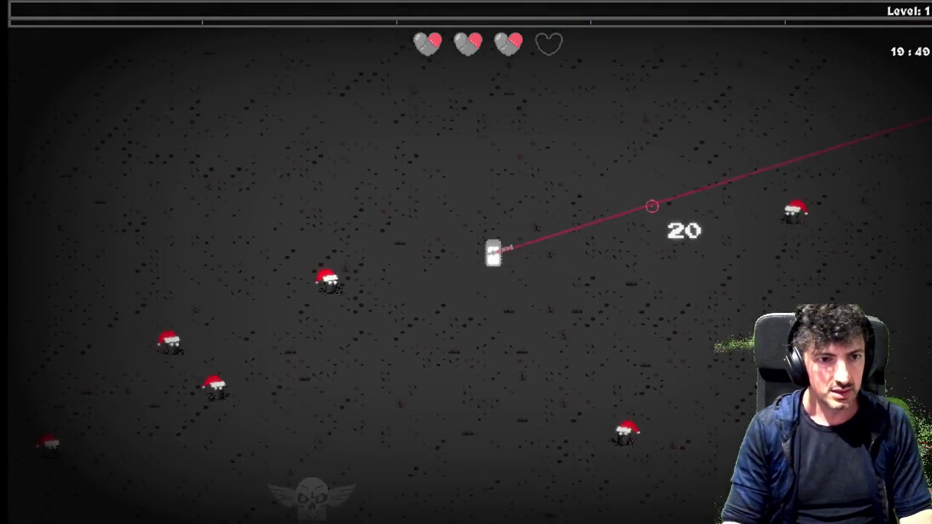
{"action": "key", "text": "d"}
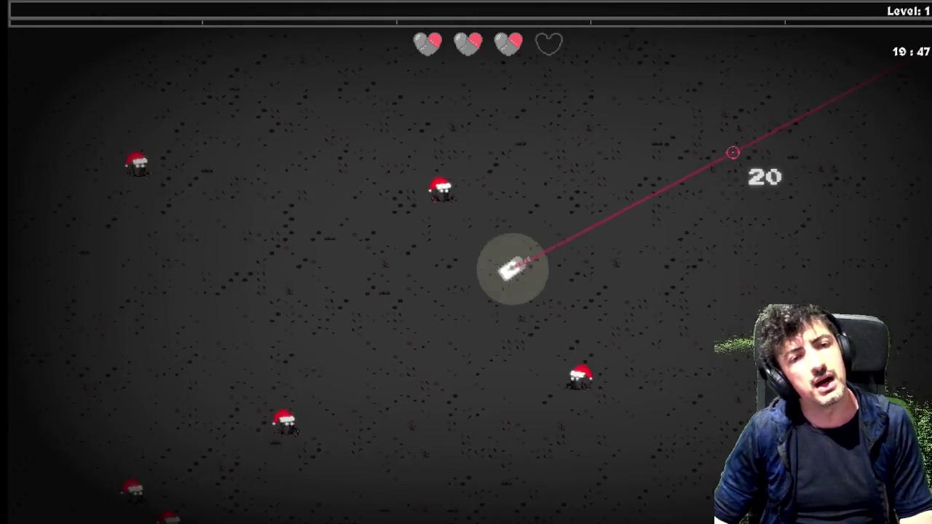
{"action": "key", "text": "d"}
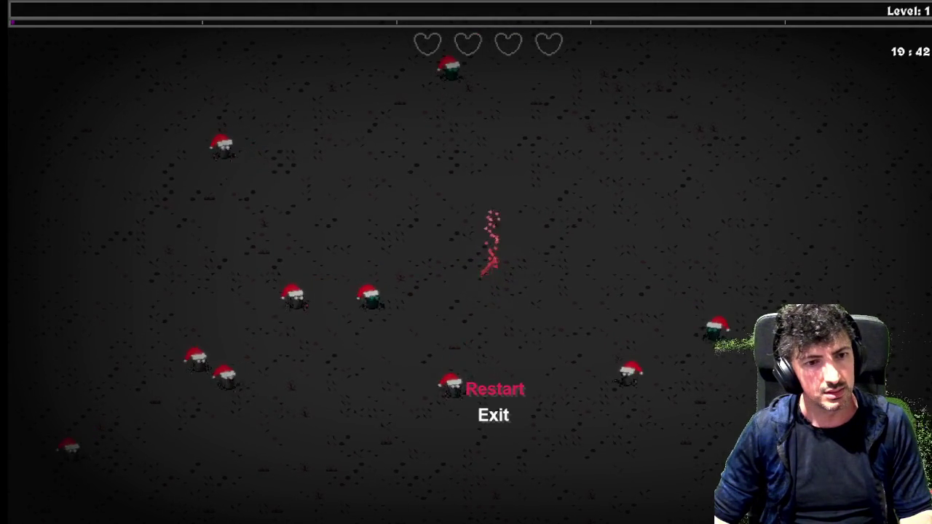
Leave the results screen for Character Select and close the game.
{"action": "key", "text": "s"}
{"action": "key", "text": "w"}
{"action": "key", "text": "s"}
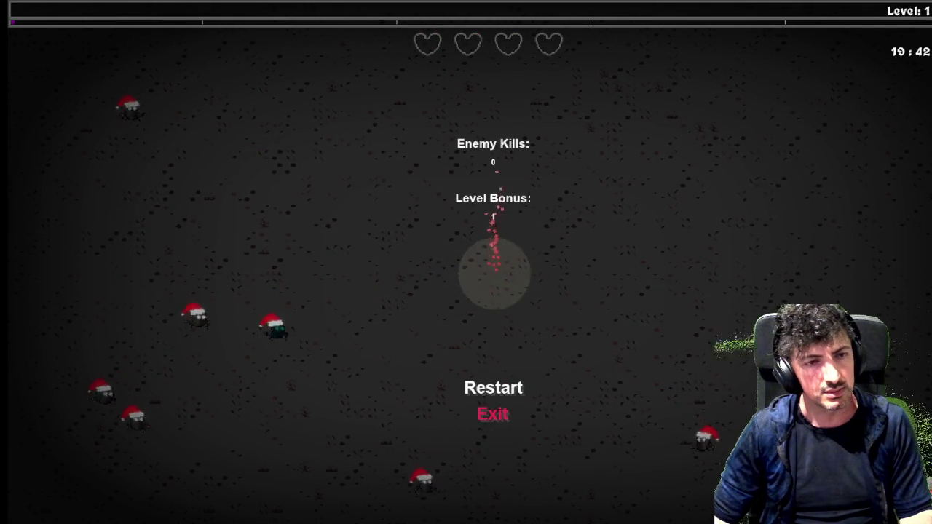
{"action": "key", "text": "w"}
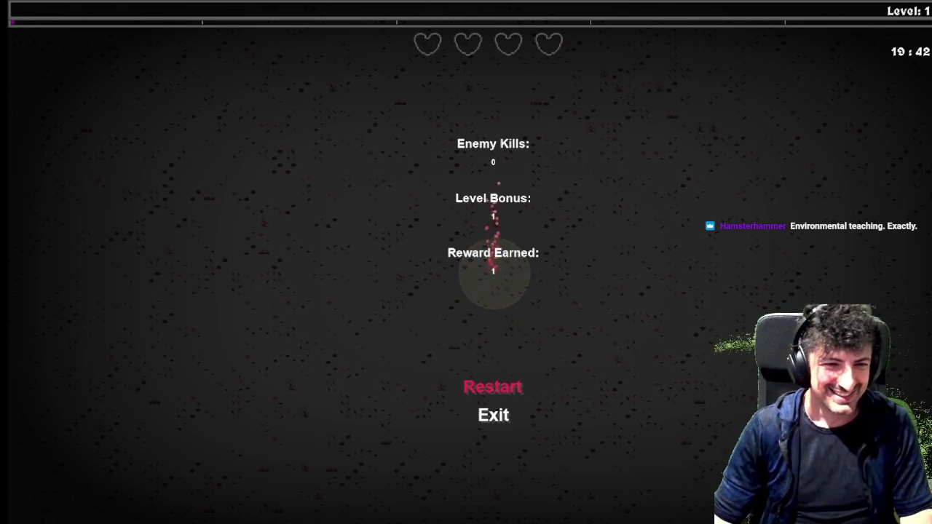
{"action": "key", "text": "Return"}
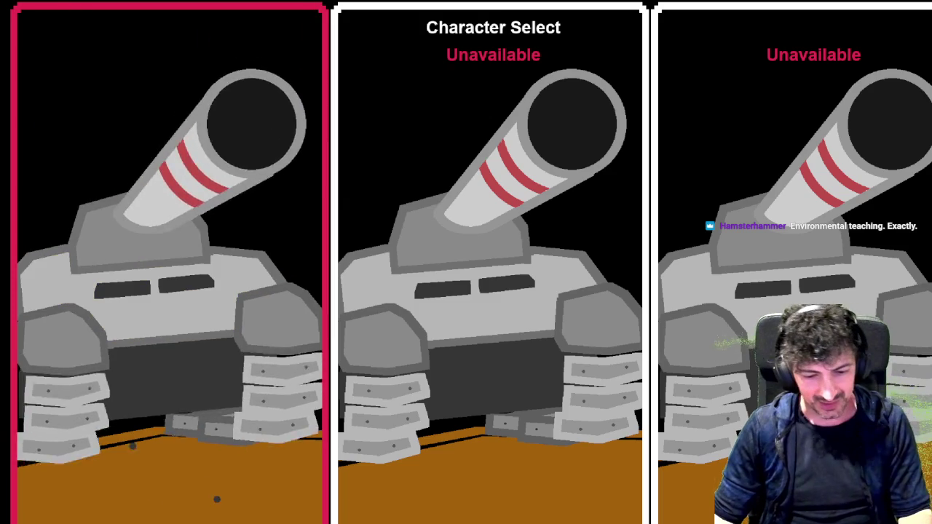
{"action": "key", "text": "alt+F4"}
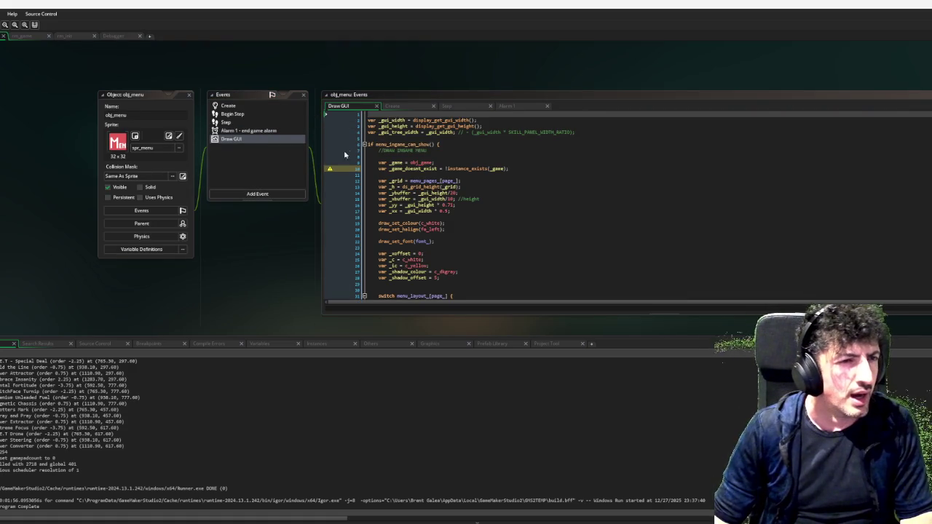
Review obj_menu's Step and Create code, then open menu_effects_active's definition in menu_scripts.gml.
{"action": "left_click", "coordinate": [252, 123]}
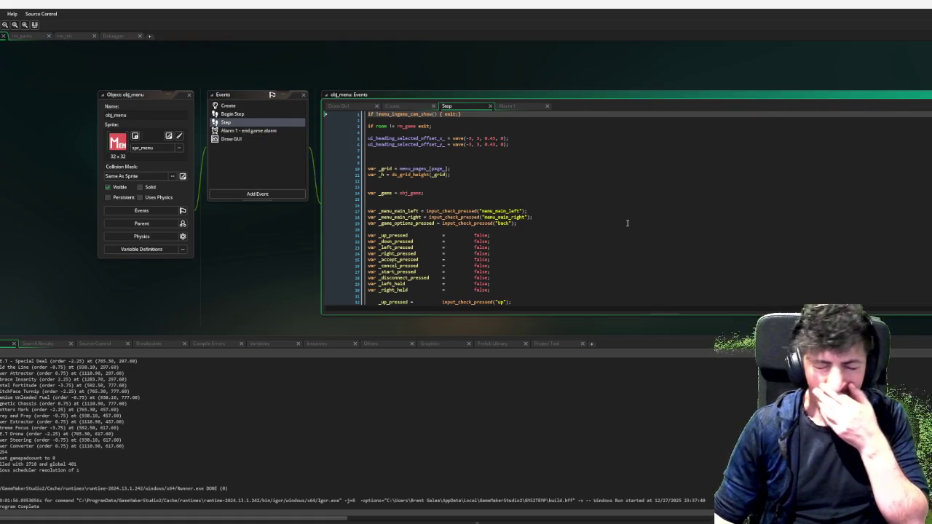
{"action": "scroll", "coordinate": [627, 223], "scroll_direction": "down", "scroll_amount": 9}
{"action": "scroll", "coordinate": [629, 223], "scroll_direction": "down", "scroll_amount": 18}
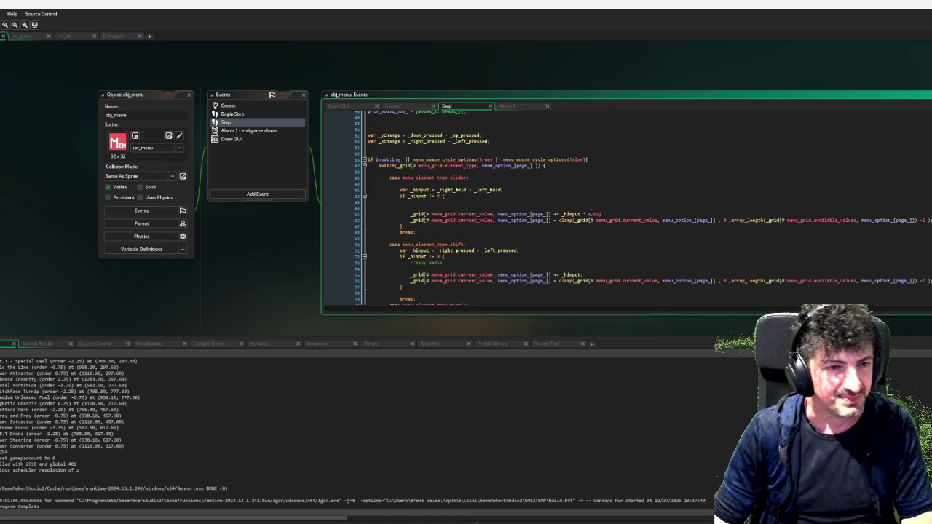
{"action": "scroll", "coordinate": [564, 199], "scroll_direction": "down", "scroll_amount": 10}
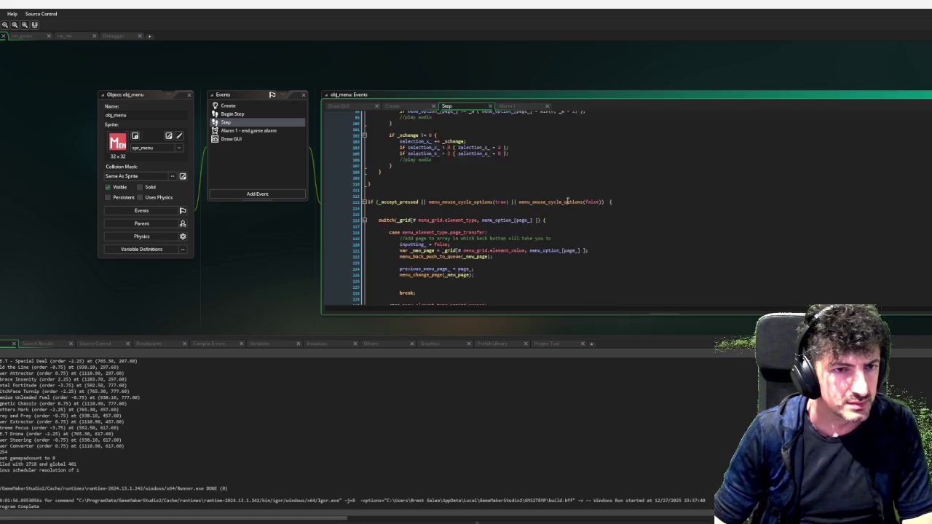
{"action": "scroll", "coordinate": [567, 201], "scroll_direction": "down", "scroll_amount": 2}
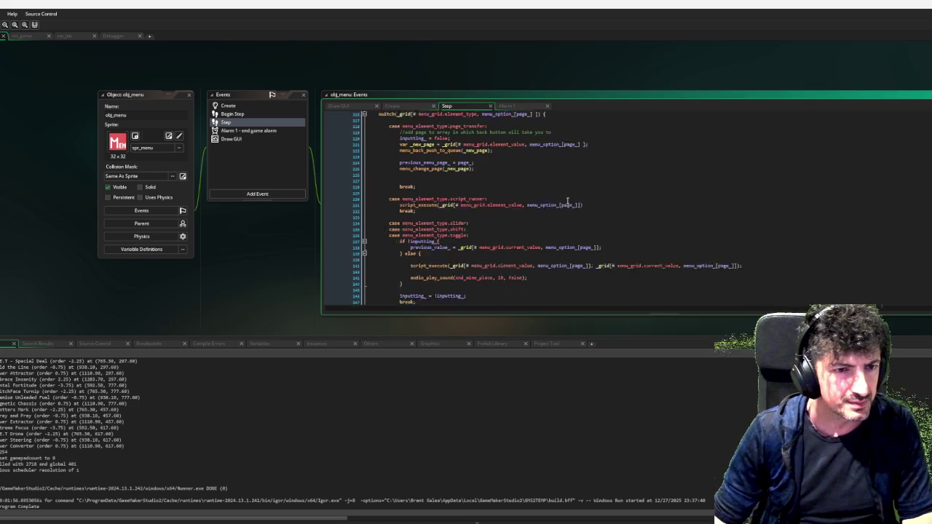
{"action": "scroll", "coordinate": [565, 201], "scroll_direction": "down", "scroll_amount": 1}
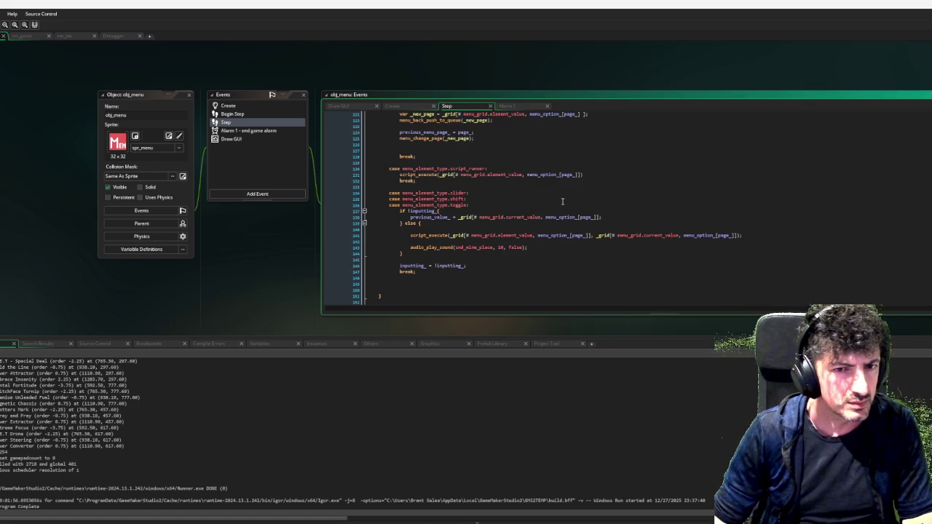
{"action": "left_click", "coordinate": [240, 107]}
{"action": "scroll", "coordinate": [519, 226], "scroll_direction": "down", "scroll_amount": 10}
{"action": "scroll", "coordinate": [519, 225], "scroll_direction": "down", "scroll_amount": 10}
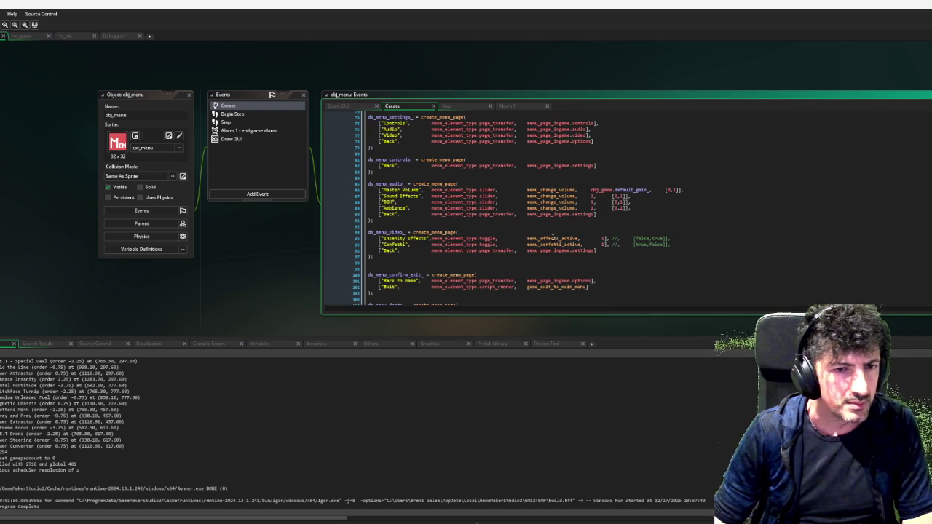
{"action": "middle_click", "coordinate": [552, 238]}
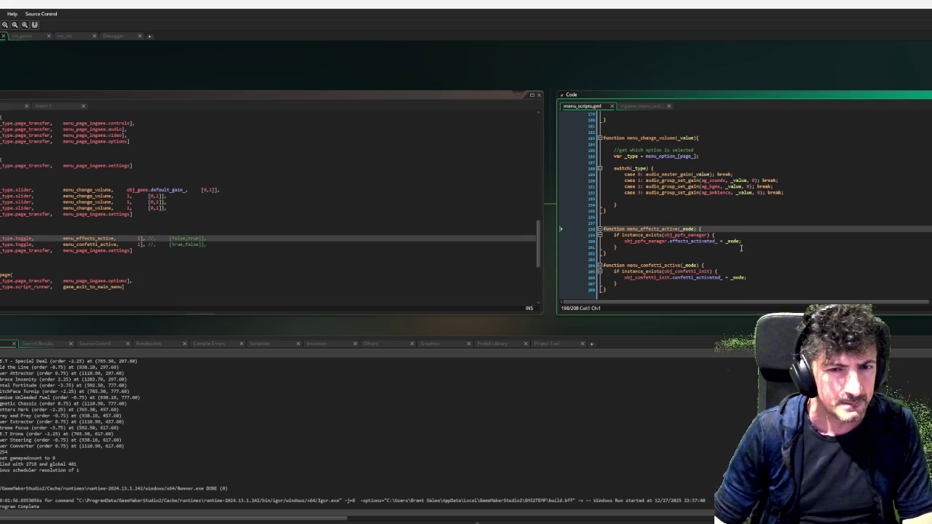
{"action": "left_click", "coordinate": [265, 233]}
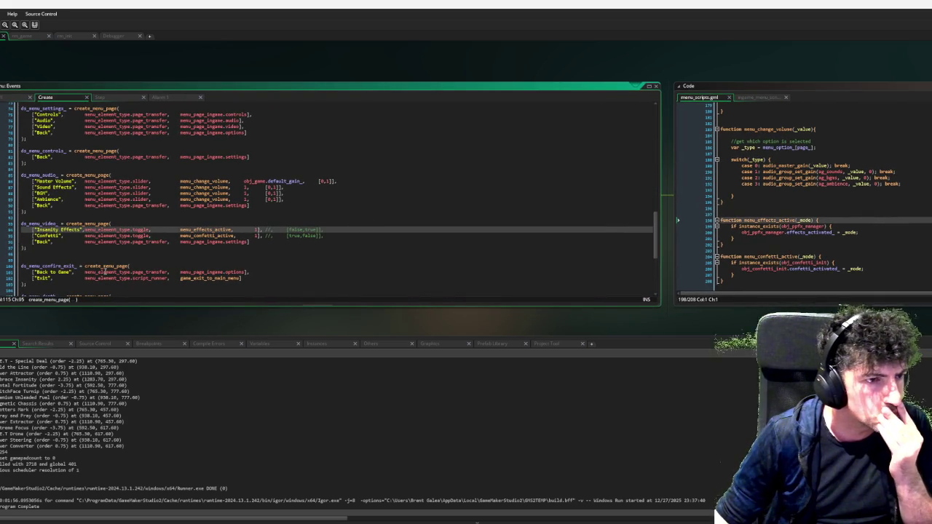
{"action": "left_click", "coordinate": [145, 254]}
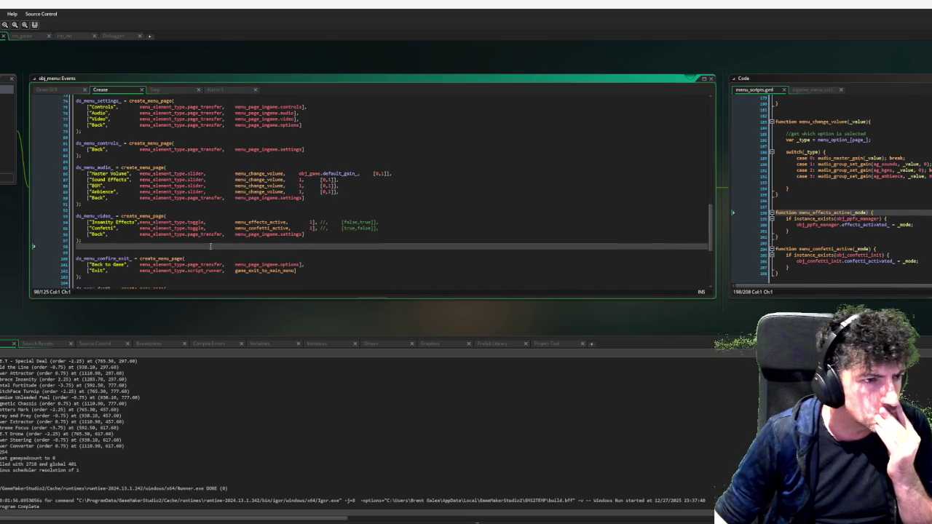
{"action": "mouse_move", "coordinate": [210, 246]}
{"action": "left_mouse_down"}
{"action": "mouse_move", "coordinate": [510, 241]}
{"action": "mouse_move", "coordinate": [418, 242]}
{"action": "left_mouse_up"}
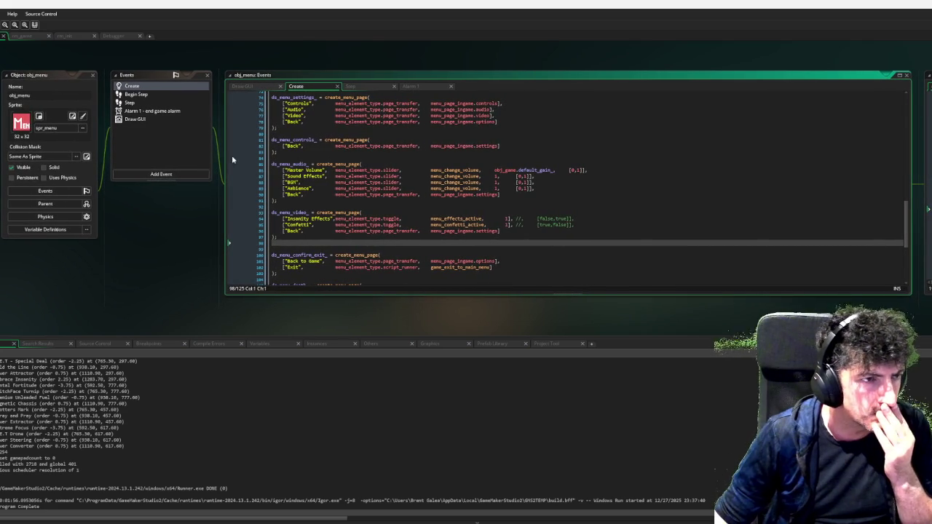
{"action": "left_click", "coordinate": [147, 104]}
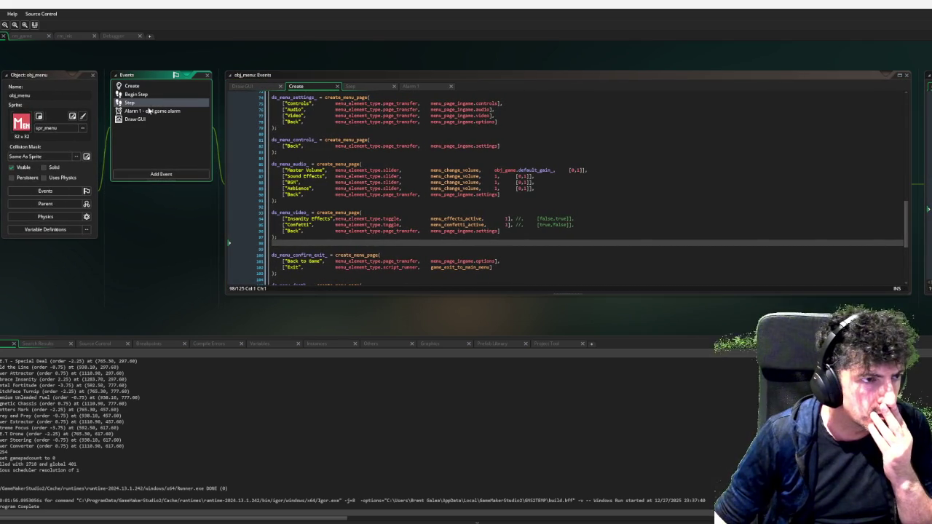
{"action": "double_click", "coordinate": [148, 104]}
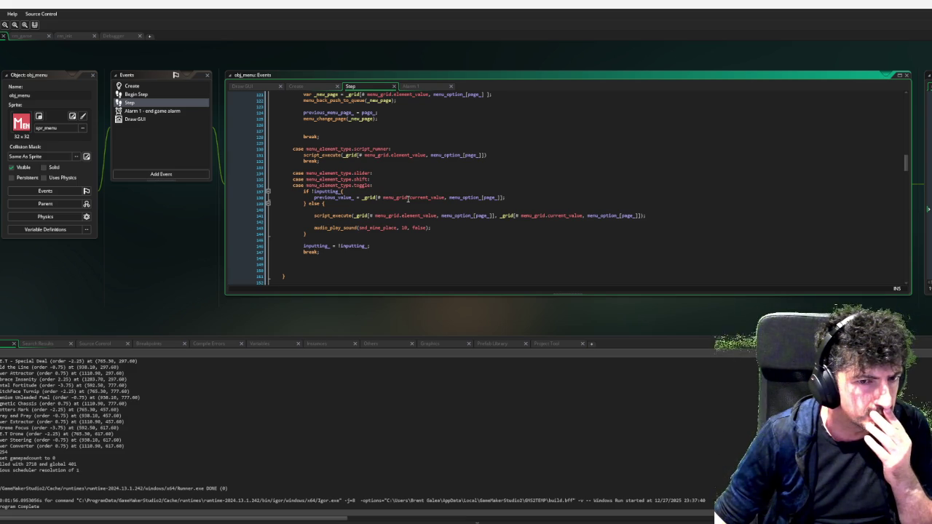
{"action": "scroll", "coordinate": [408, 198], "scroll_direction": "down", "scroll_amount": 1}
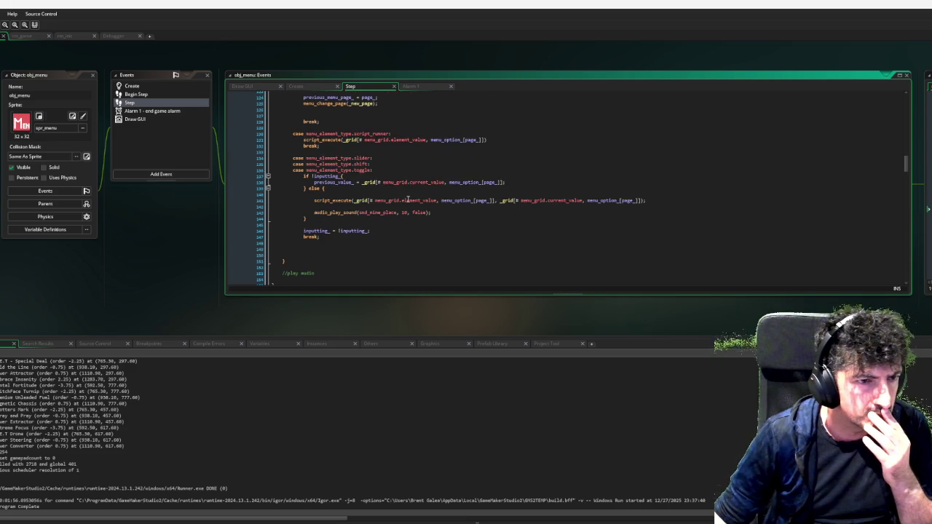
{"action": "scroll", "coordinate": [408, 198], "scroll_direction": "up", "scroll_amount": 3}
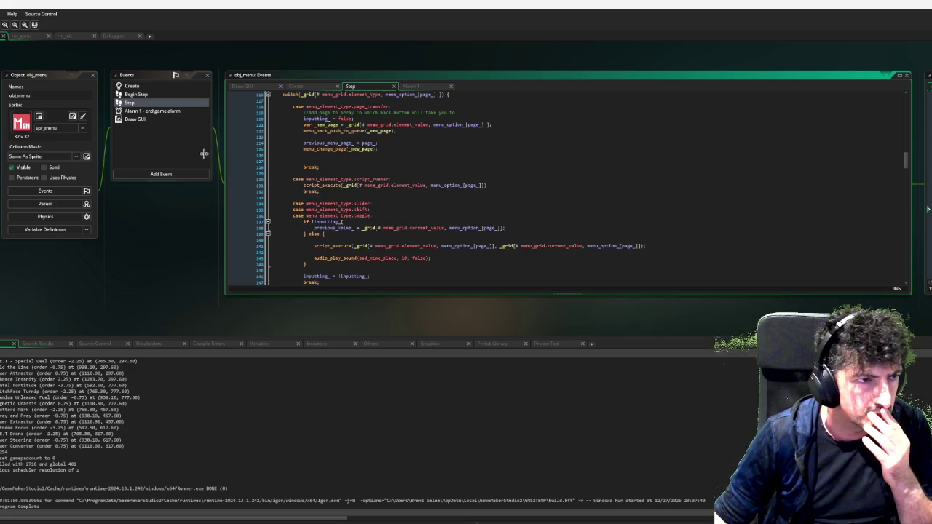
{"action": "left_click", "coordinate": [132, 87]}
{"action": "left_click_drag", "start_coordinate": [827, 298], "coordinate": [401, 308]}
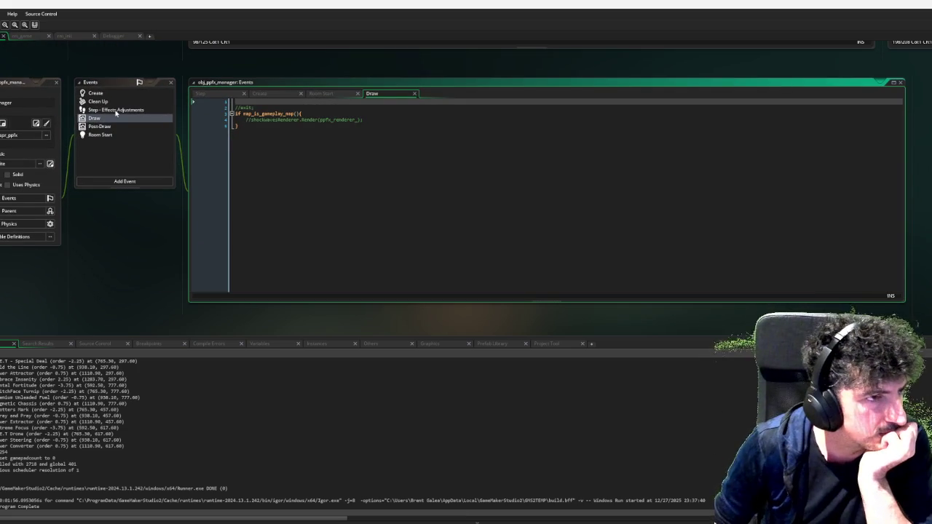
Show obj_ppfx_manager's Room Start code and select the effects_activated_ block on lines 8–20.
{"action": "left_click", "coordinate": [112, 136]}
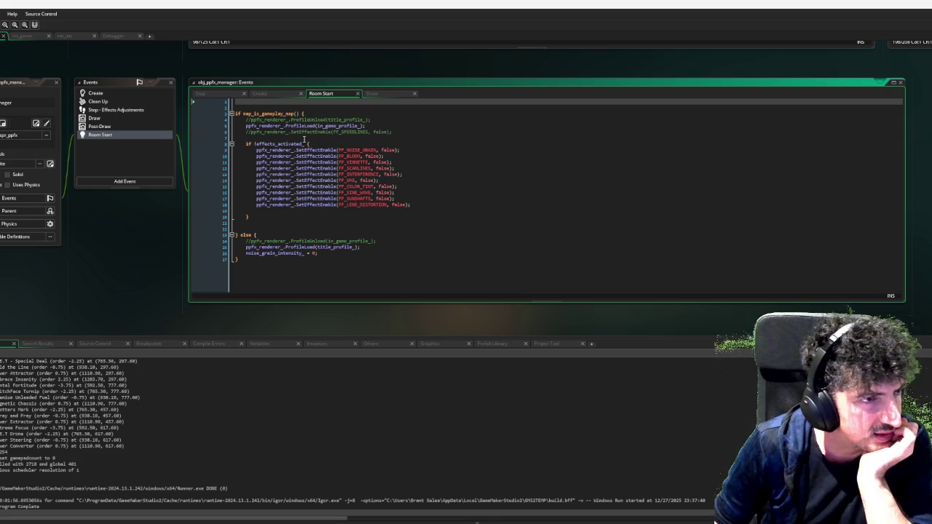
{"action": "double_click", "coordinate": [124, 112]}
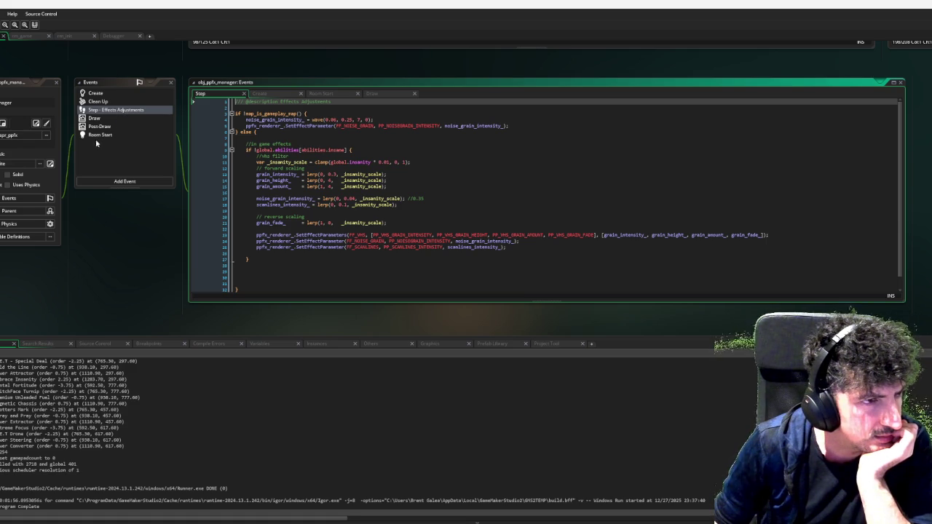
{"action": "left_click", "coordinate": [107, 136]}
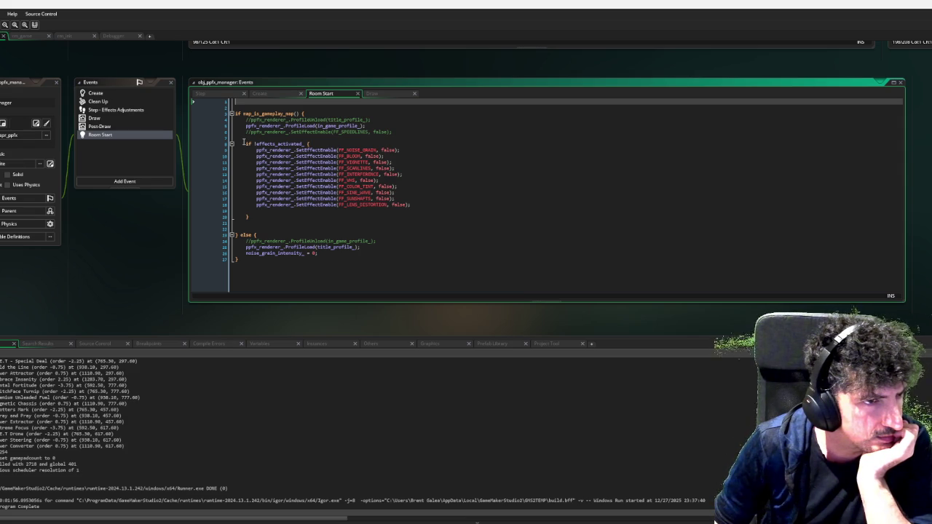
{"action": "left_click_drag", "start_coordinate": [243, 143], "coordinate": [285, 221]}
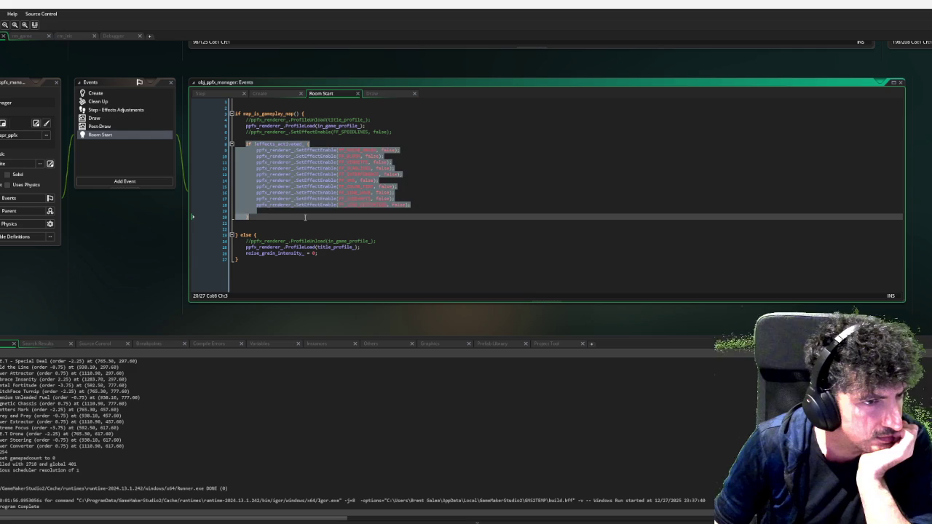
{"action": "left_click", "coordinate": [305, 217]}
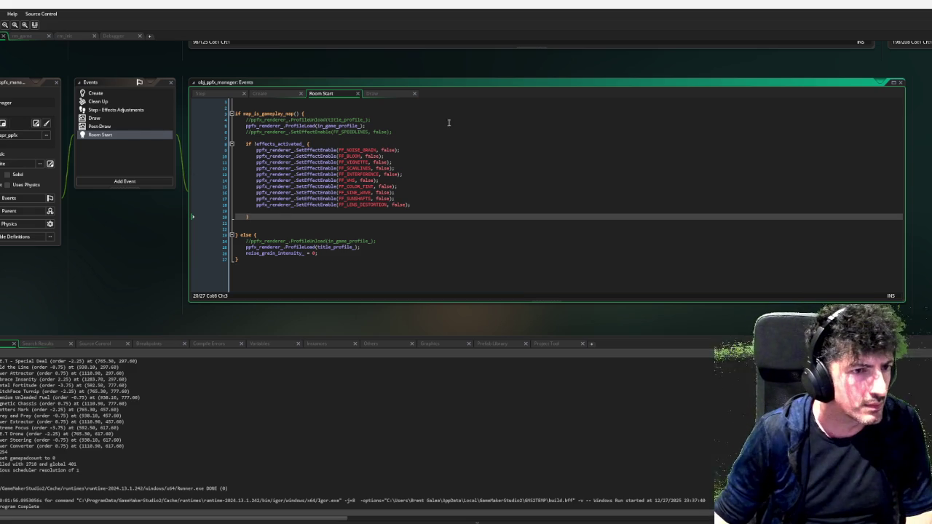
{"action": "left_click_drag", "start_coordinate": [259, 217], "coordinate": [246, 144]}
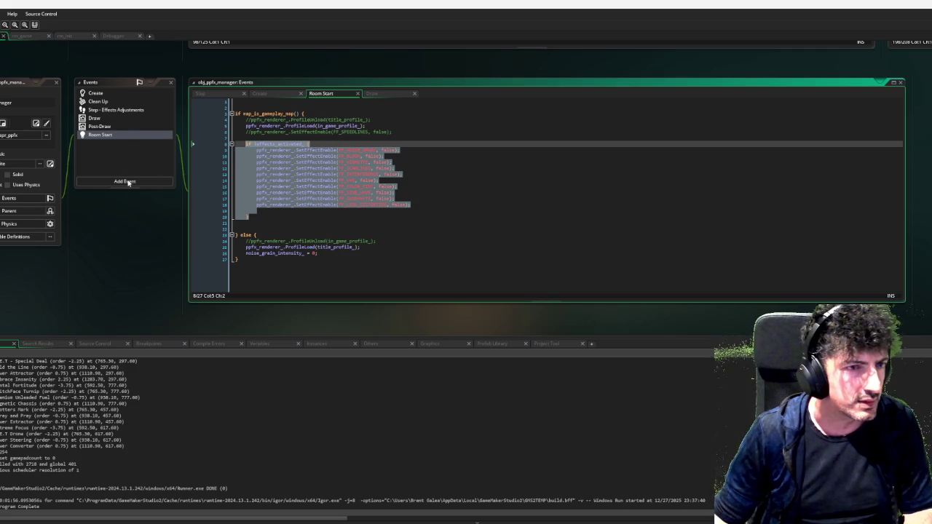
Paste the copied SetEffectEnable block into menu_effects_active after the instance_exists check.
{"action": "left_click_drag", "start_coordinate": [153, 206], "coordinate": [22, 206]}
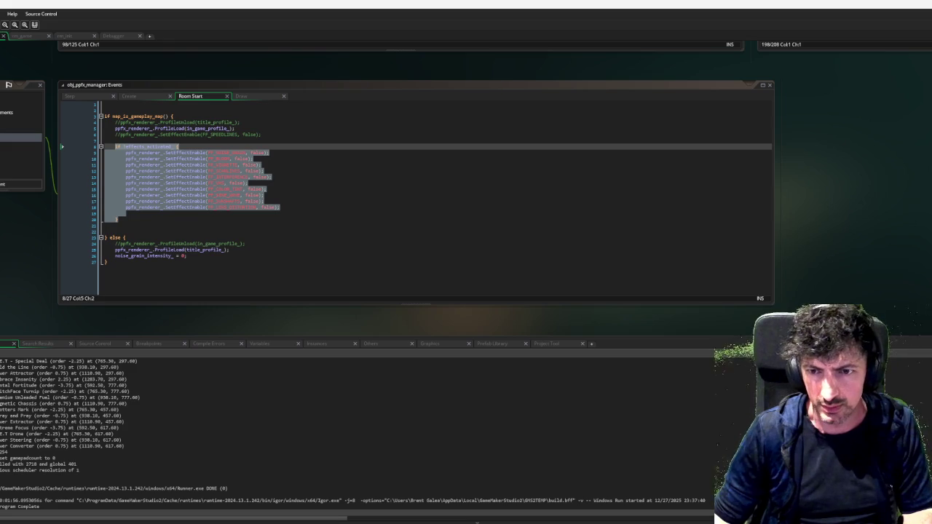
{"action": "mouse_move", "coordinate": [875, 31]}
{"action": "left_mouse_down"}
{"action": "mouse_move", "coordinate": [895, 270]}
{"action": "mouse_move", "coordinate": [690, 281]}
{"action": "left_mouse_up"}
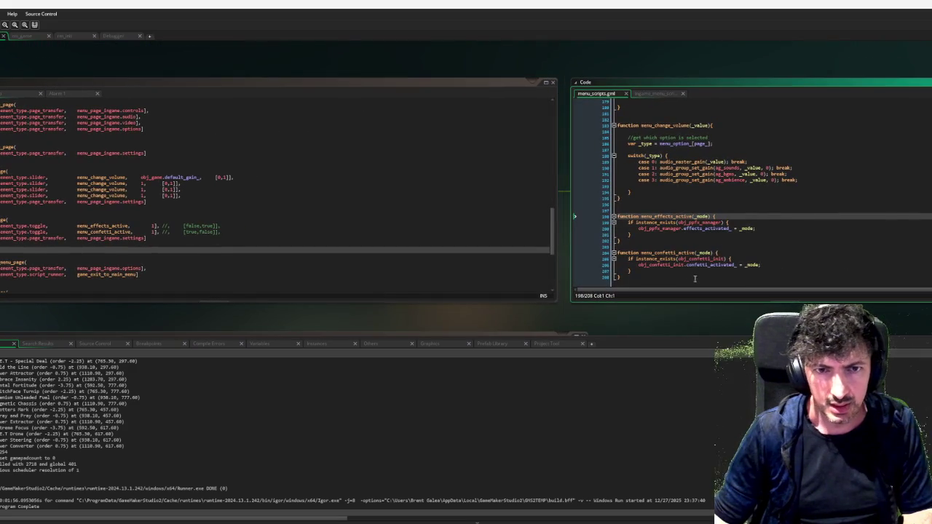
{"action": "left_click", "coordinate": [767, 223]}
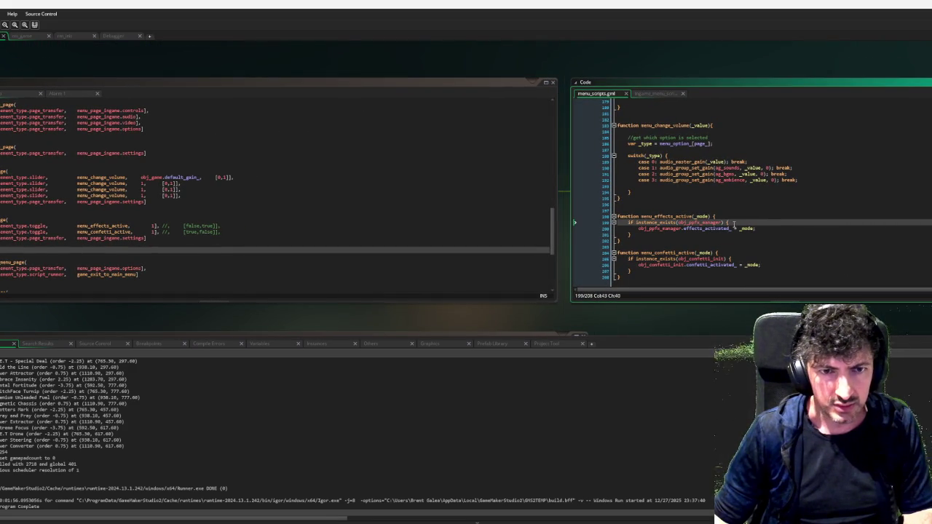
{"action": "left_click", "coordinate": [655, 240]}
{"action": "key", "text": "Return"}
{"action": "key", "text": "ctrl+v"}
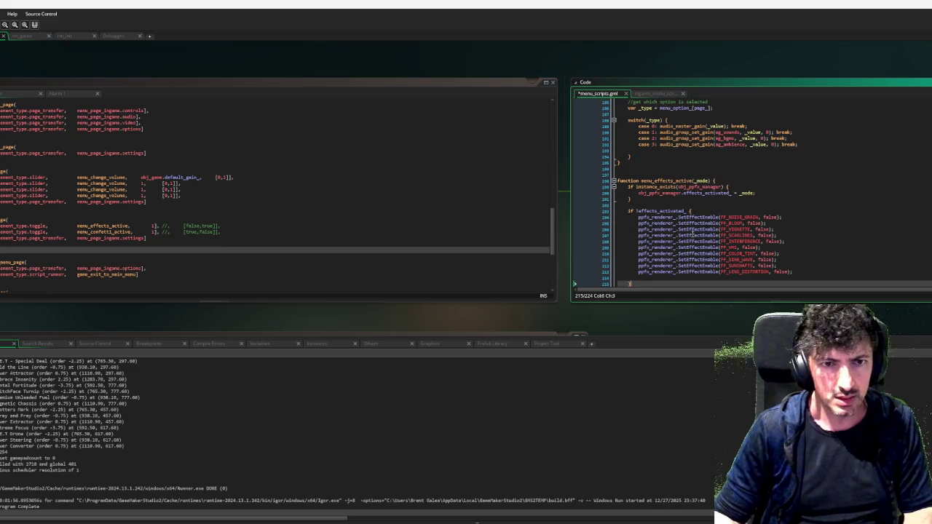
Replace the false argument with _mode on every pasted SetEffectEnable line (204–213).
{"action": "key", "text": "Up"}
{"action": "key", "text": "Up"}
{"action": "key", "text": "Up"}
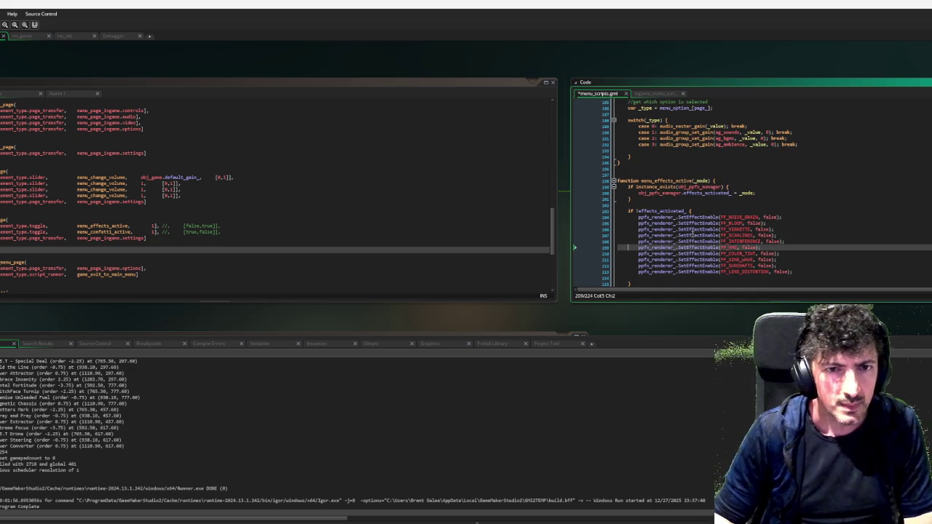
{"action": "double_click", "coordinate": [700, 180]}
{"action": "key", "text": "ctrl+c"}
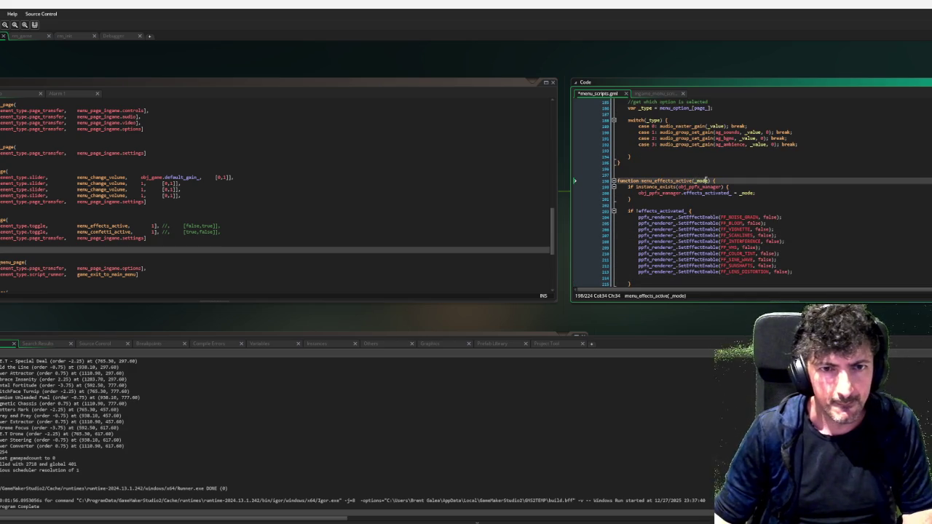
{"action": "double_click", "coordinate": [766, 217]}
{"action": "key", "text": "ctrl+v"}
{"action": "double_click", "coordinate": [757, 223]}
{"action": "key", "text": "ctrl+v"}
{"action": "double_click", "coordinate": [759, 229]}
{"action": "key", "text": "ctrl+v"}
{"action": "double_click", "coordinate": [763, 235]}
{"action": "key", "text": "ctrl+v"}
{"action": "double_click", "coordinate": [771, 241]}
{"action": "key", "text": "ctrl+v"}
{"action": "double_click", "coordinate": [750, 247]}
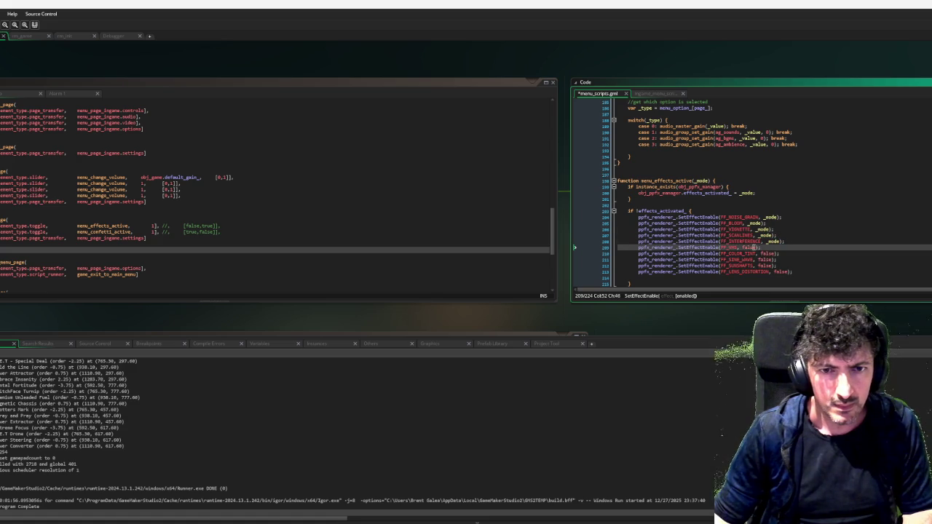
{"action": "key", "text": "ctrl+v"}
{"action": "double_click", "coordinate": [766, 254]}
{"action": "key", "text": "ctrl+v"}
{"action": "double_click", "coordinate": [766, 259]}
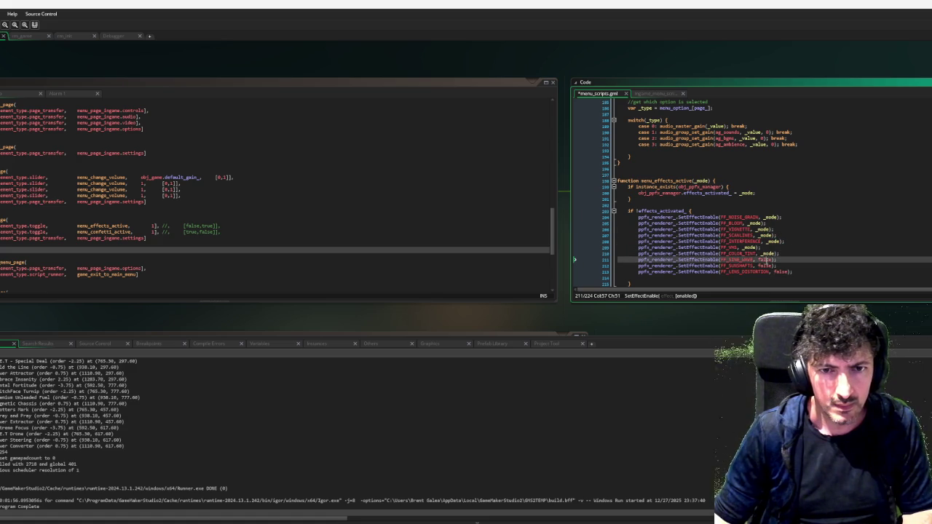
{"action": "key", "text": "ctrl+v"}
{"action": "double_click", "coordinate": [765, 266]}
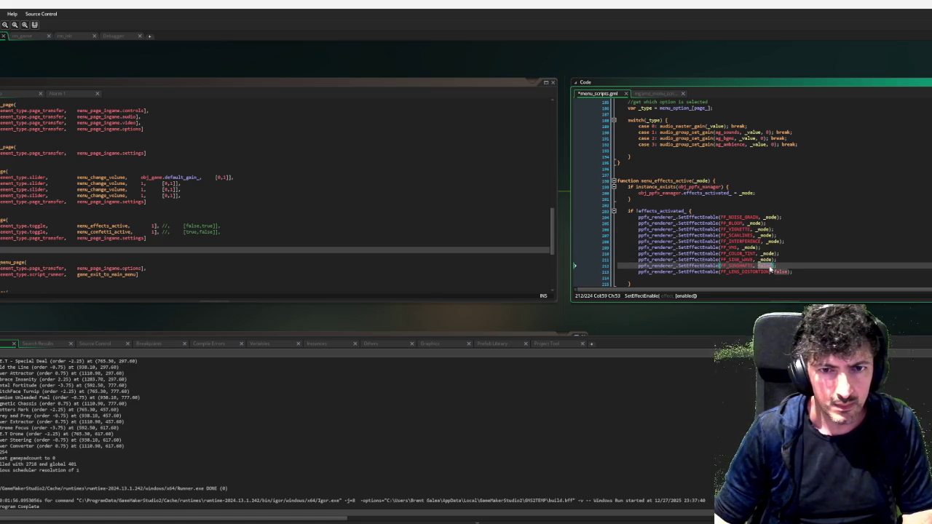
{"action": "key", "text": "ctrl+v"}
{"action": "double_click", "coordinate": [782, 271]}
{"action": "key", "text": "ctrl+v"}
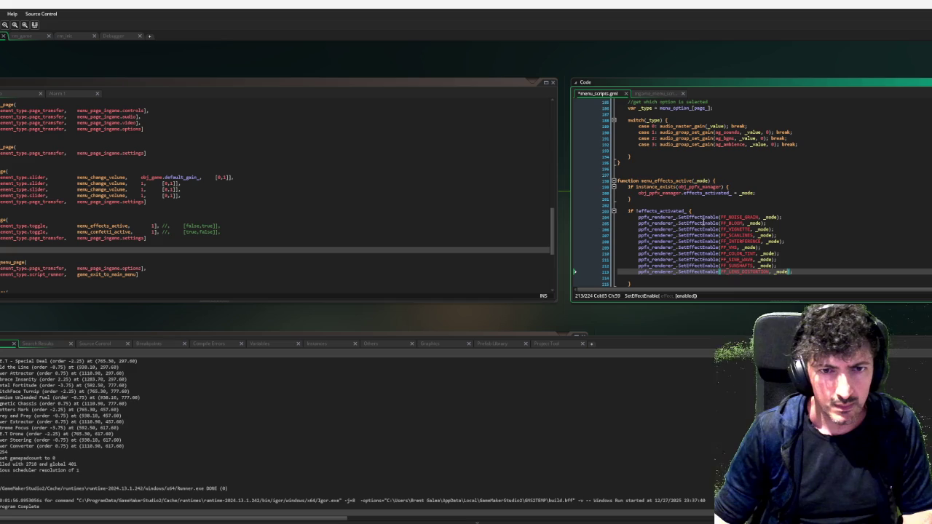
Change the line 203 condition from !effects_activated_ to room == rm_game and run the game.
{"action": "left_click_drag", "start_coordinate": [692, 210], "coordinate": [638, 212]}
{"action": "type", "text": "rm_e"}
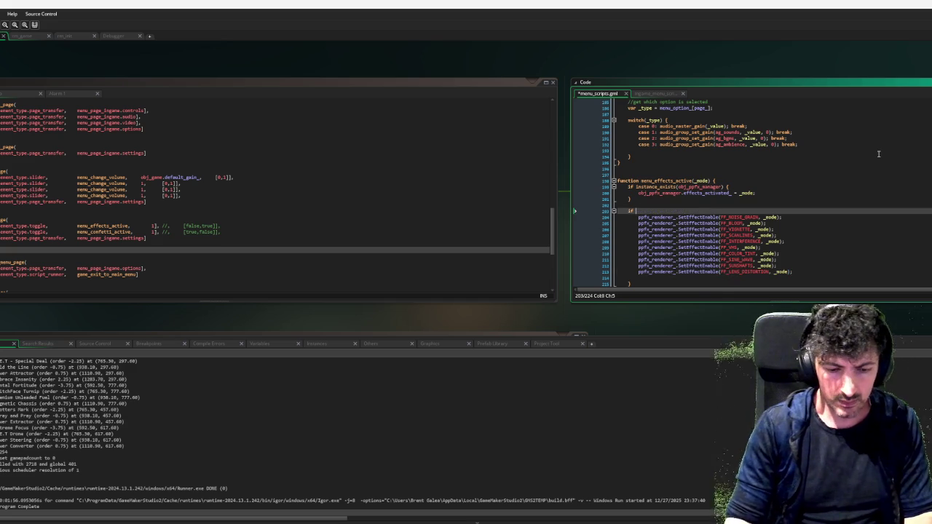
{"action": "key", "text": "Escape"}
{"action": "key", "text": "BackSpace"}
{"action": "key", "text": "BackSpace"}
{"action": "key", "text": "BackSpace"}
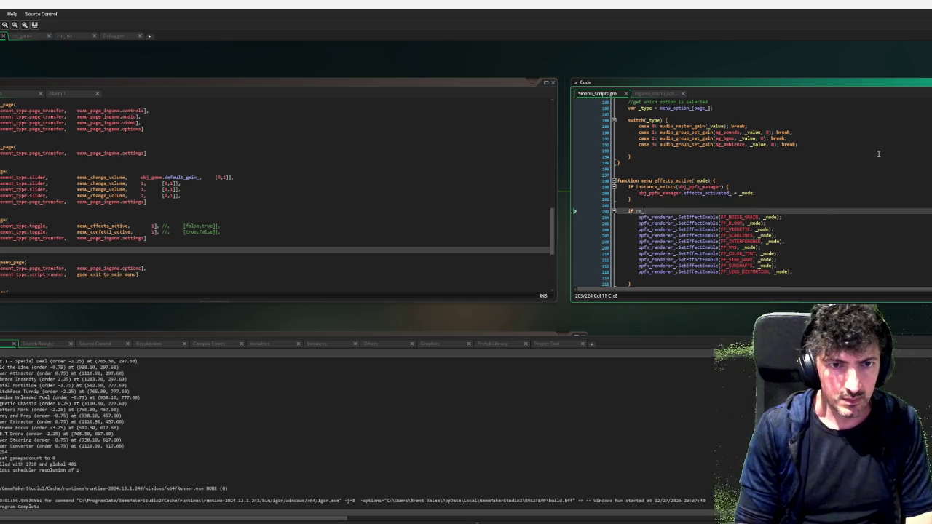
{"action": "type", "text": "oom == "}
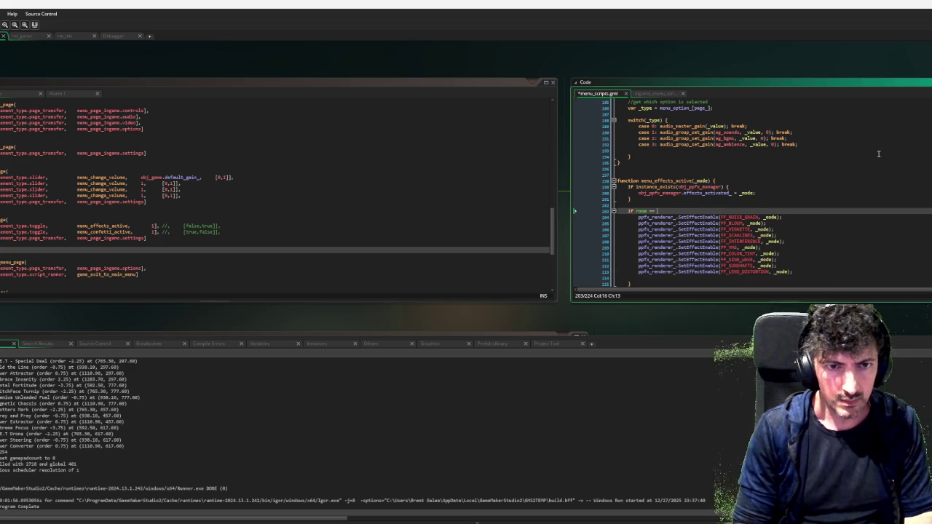
{"action": "type", "text": "rm_game {"}
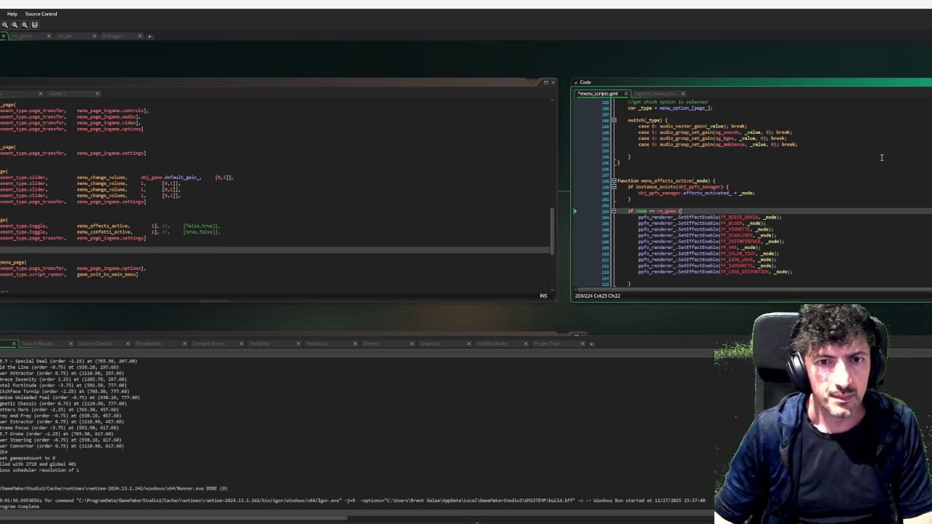
{"action": "scroll", "coordinate": [880, 158], "scroll_direction": "down", "scroll_amount": 2}
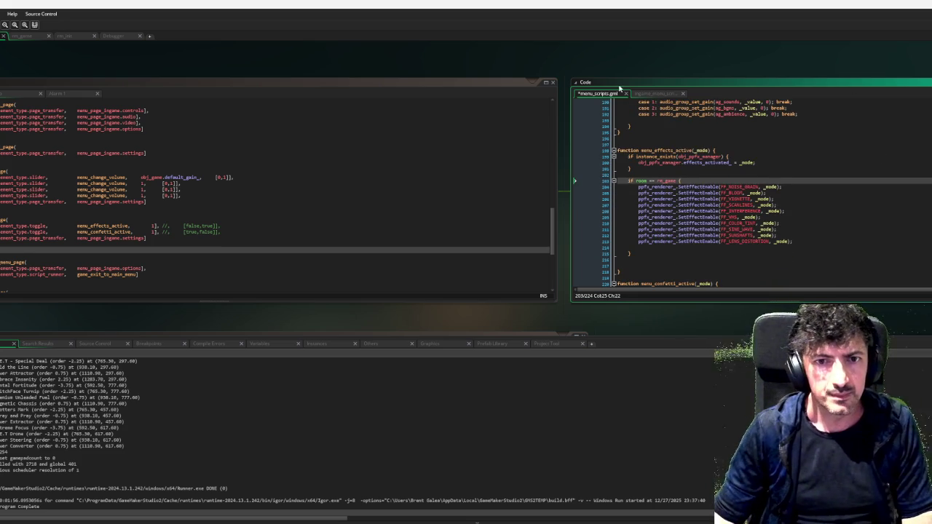
{"action": "key", "text": "F6"}
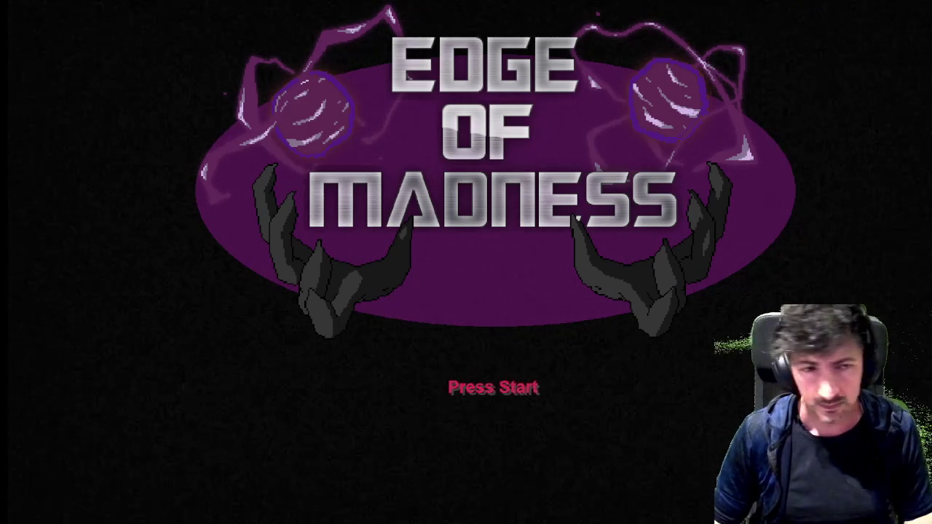
Start a game and drive the tank right, firing at an enemy.
{"action": "key", "text": "Return"}
{"action": "key", "text": "Return"}
{"action": "key", "text": "Return"}
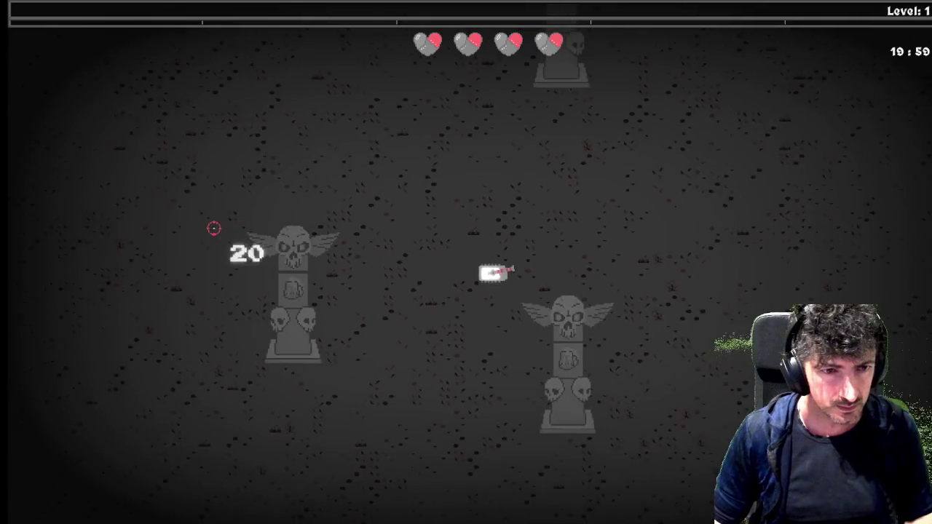
{"action": "key", "text": "d"}
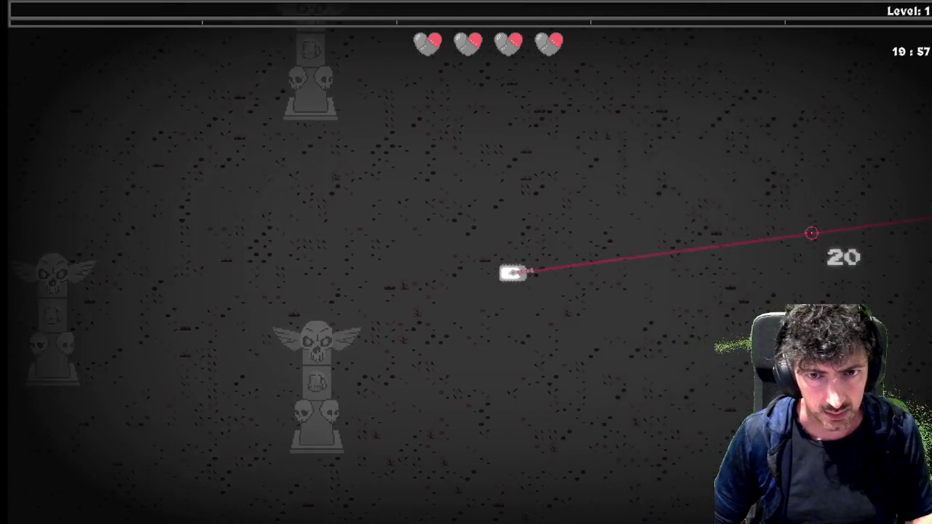
{"action": "key", "text": "d"}
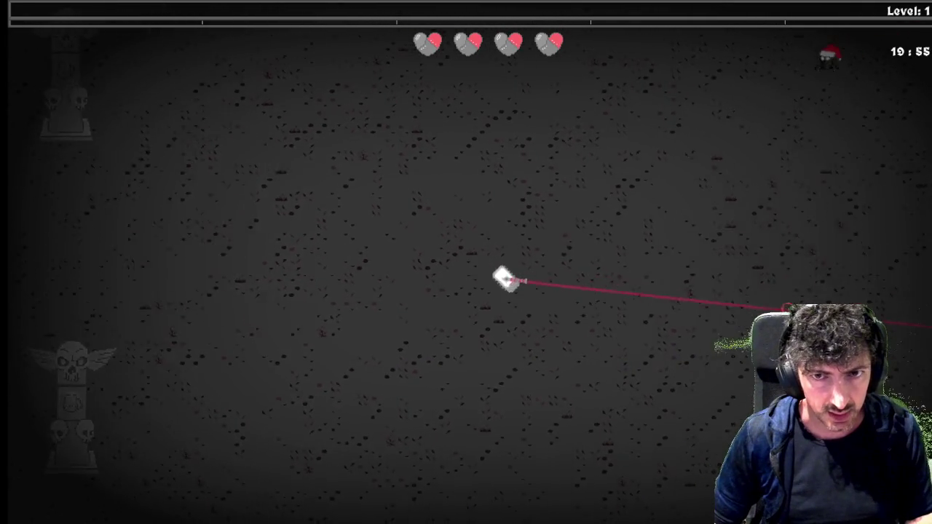
{"action": "key", "text": "w"}
{"action": "left_click", "coordinate": [797, 213]}
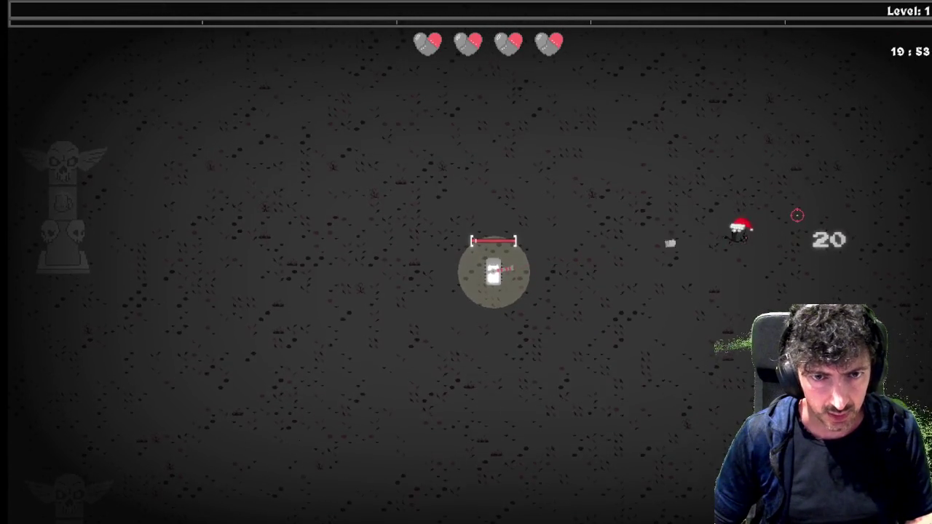
{"action": "key", "text": "w"}
{"action": "key", "text": "d"}
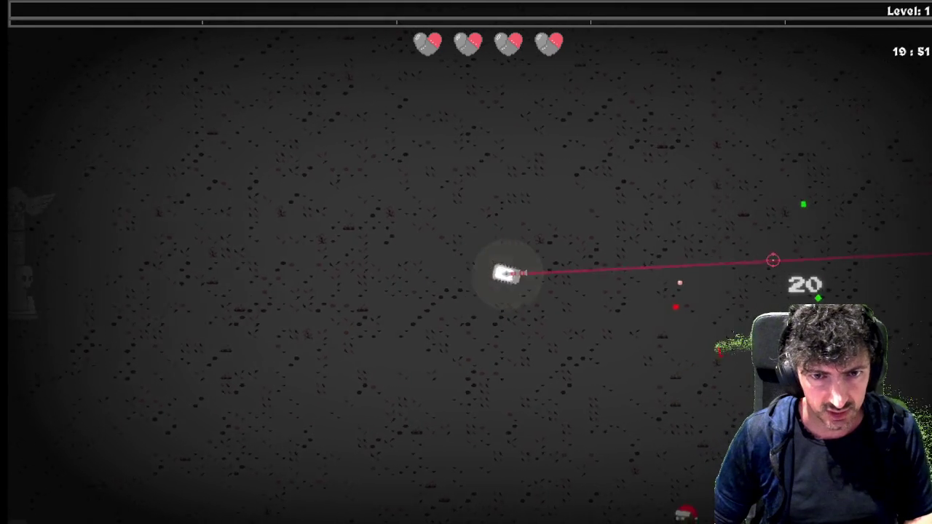
Pause, set Insanity Effects to OFF under Settings > Video, and return to GameMaker's error.
{"action": "key", "text": "Tab"}
{"action": "key", "text": "Escape"}
{"action": "key", "text": "s"}
{"action": "key", "text": "s"}
{"action": "key", "text": "s"}
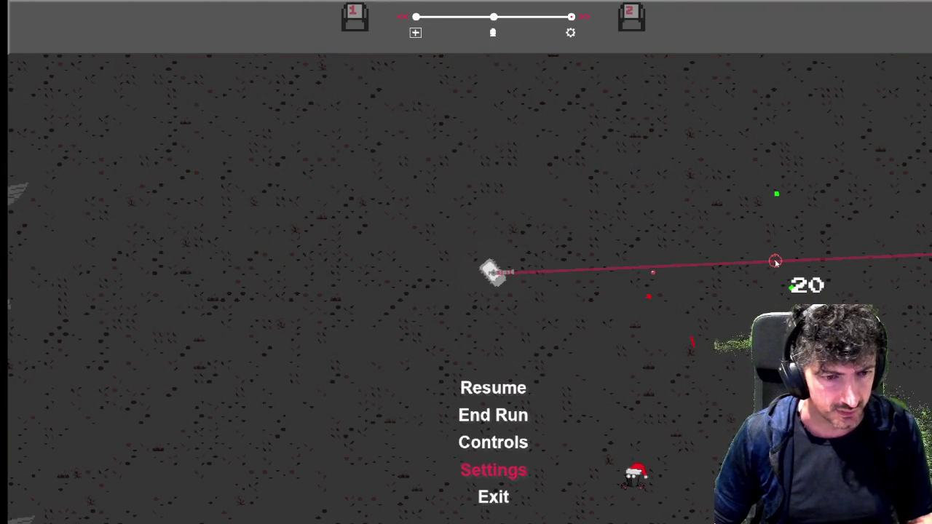
{"action": "key", "text": "Return"}
{"action": "key", "text": "s"}
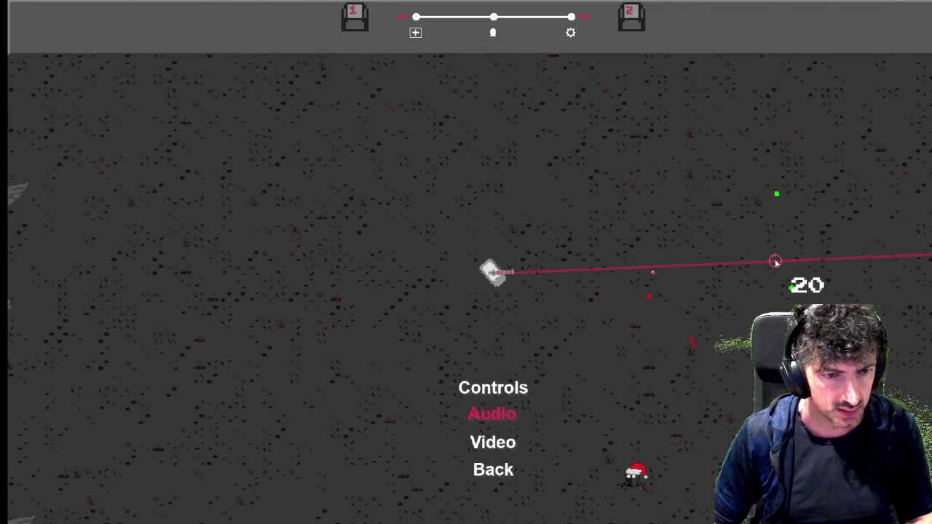
{"action": "key", "text": "s"}
{"action": "key", "text": "Return"}
{"action": "key", "text": "a"}
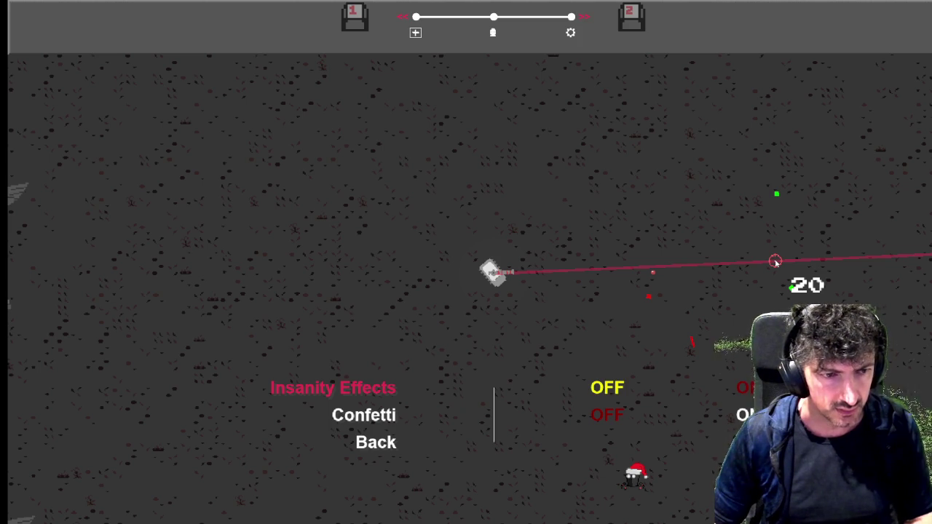
{"action": "key", "text": "super+Tab"}
{"action": "left_click", "coordinate": [679, 259]}
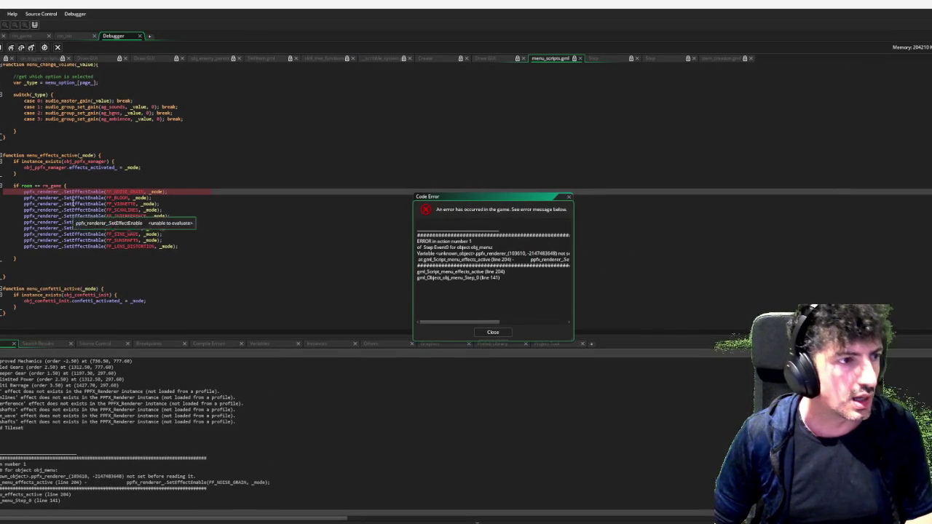
Dismiss the code error, prefix all ten effect lines with obj_ppfx_manager., and rerun the game.
{"action": "left_click", "coordinate": [495, 332]}
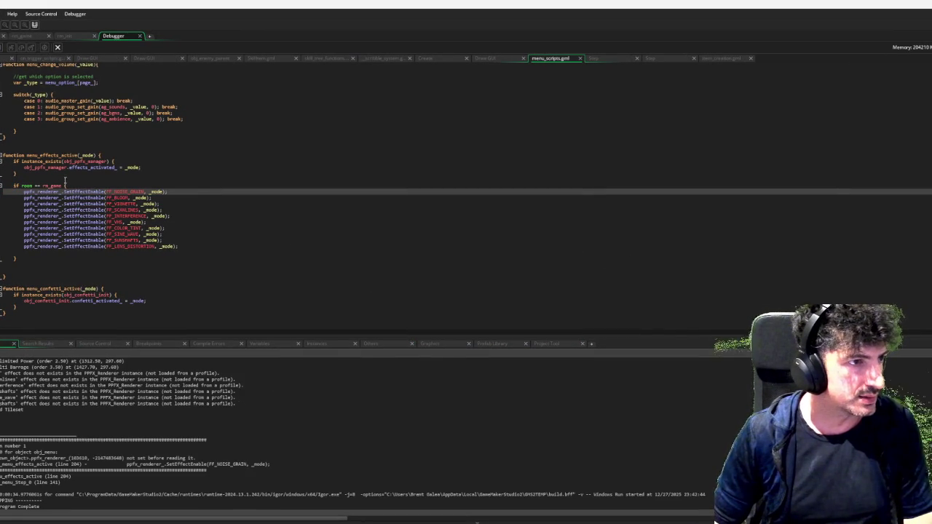
{"action": "double_click", "coordinate": [45, 168]}
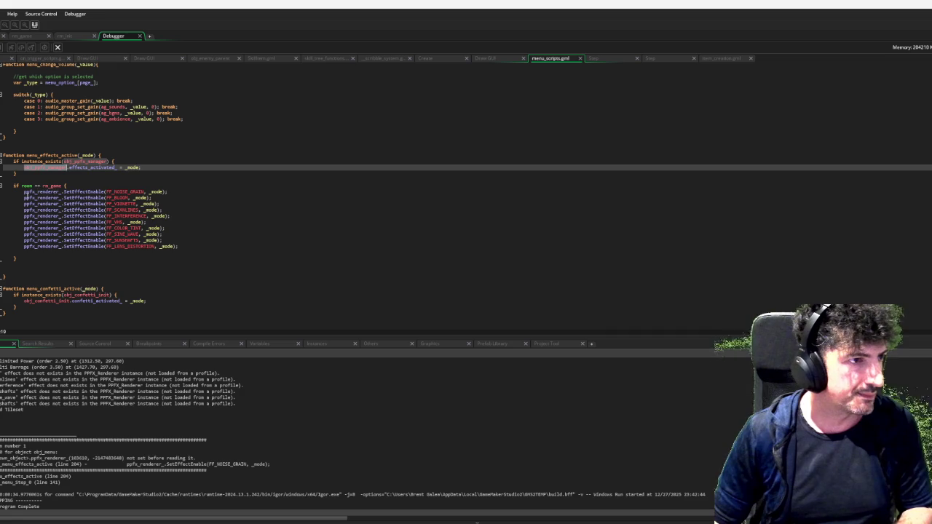
{"action": "mouse_move", "coordinate": [33, 169]}
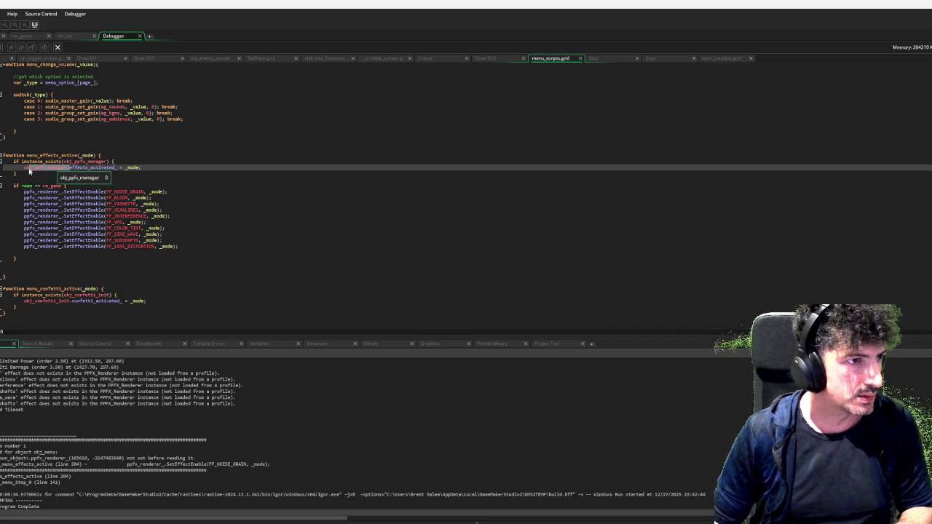
{"action": "left_click", "coordinate": [23, 192]}
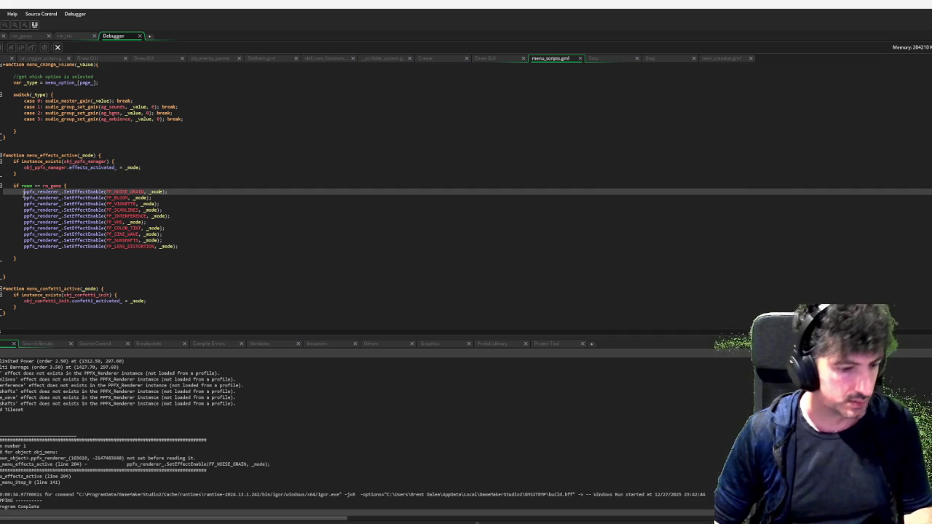
{"action": "left_click_drag", "start_coordinate": [23, 197], "coordinate": [26, 247]}
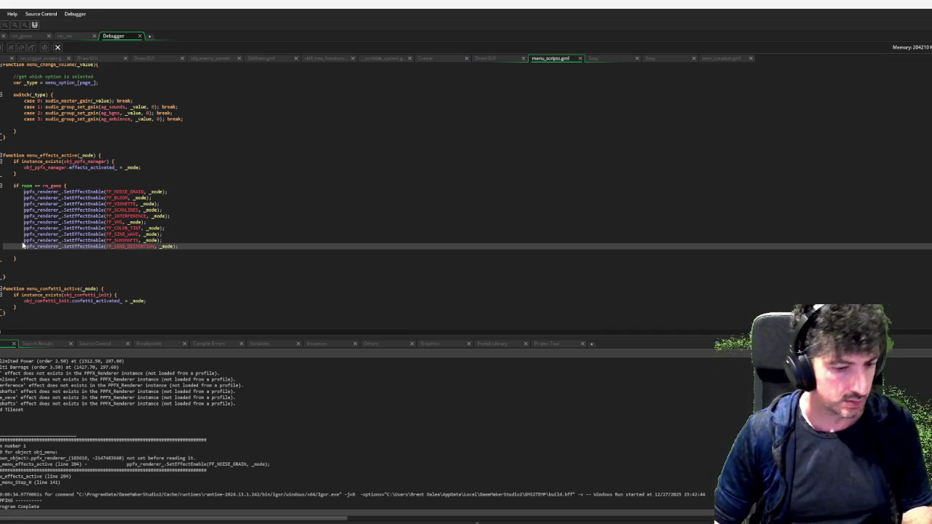
{"action": "type", "text": "obj_ppfx_manager."}
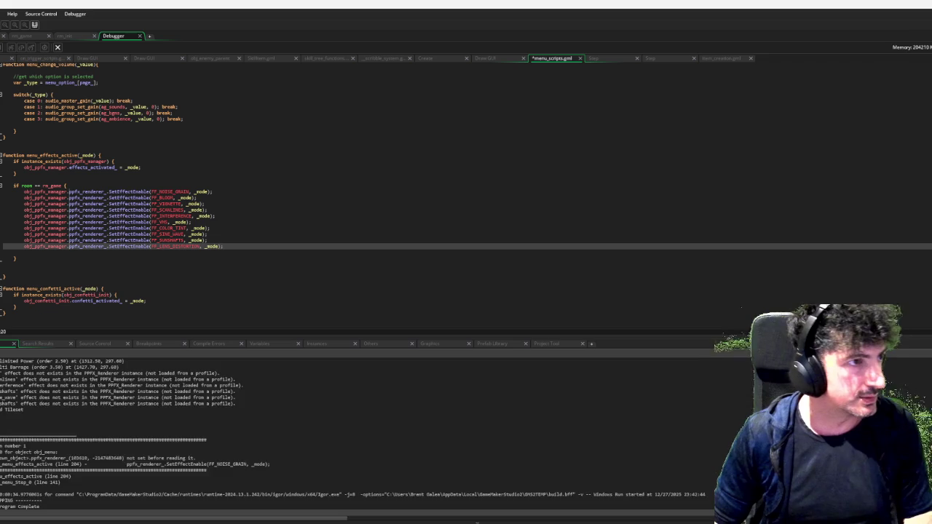
{"action": "key", "text": "F5"}
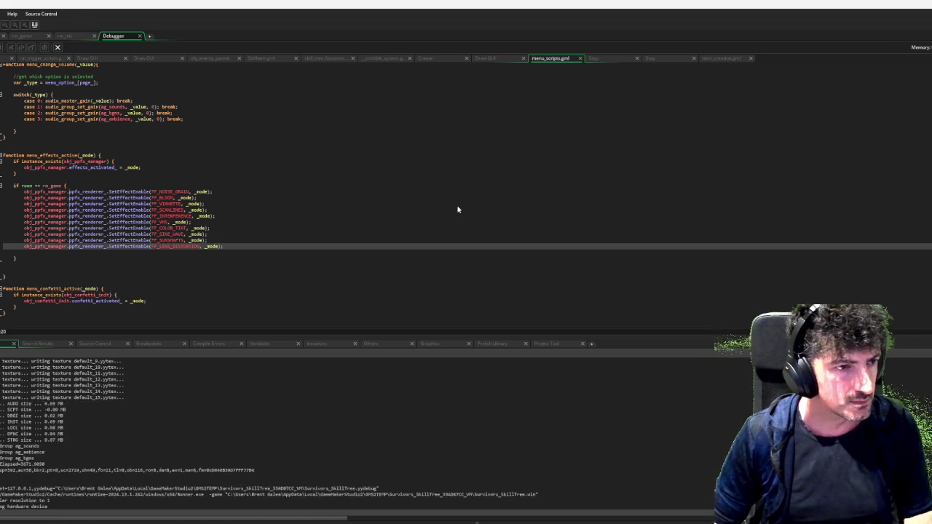
{"action": "key", "text": "Return"}
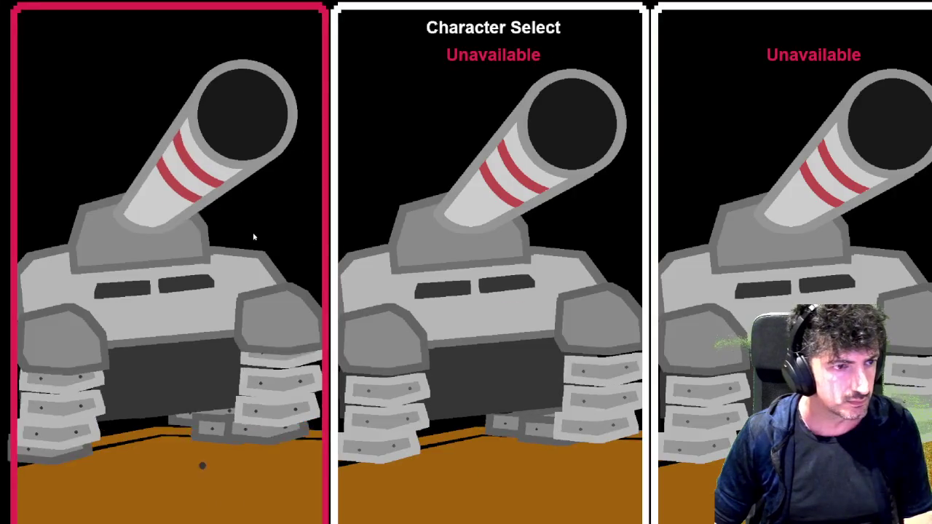
Pick the tank and drive it up and across the arena.
{"action": "key", "text": "Return"}
{"action": "key", "text": "d"}
{"action": "key", "text": "w"}
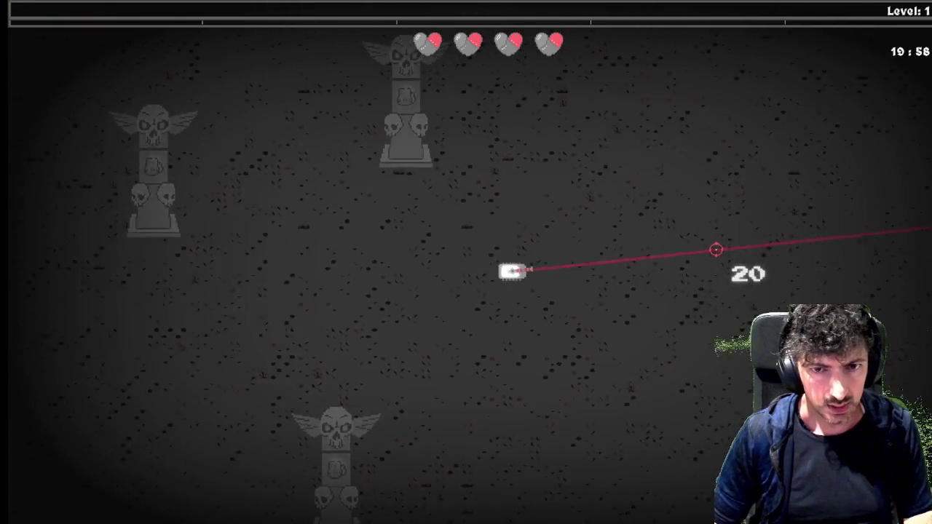
{"action": "key", "text": "w"}
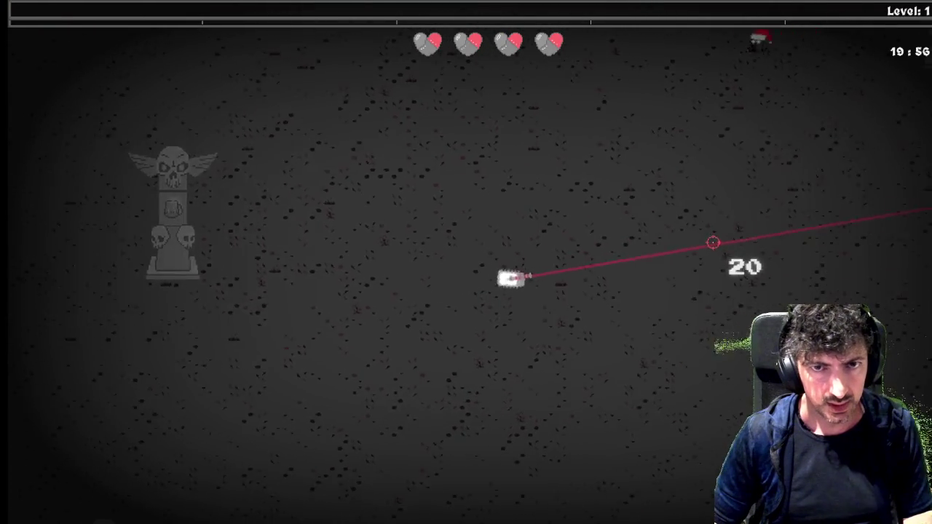
{"action": "key", "text": "space"}
{"action": "key", "text": "d"}
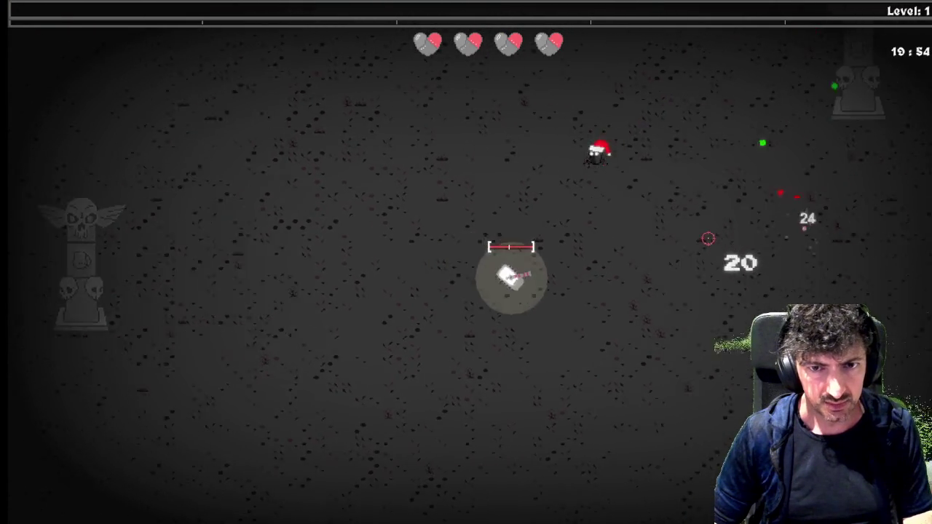
Check the offensive skill tree and weapon stats, resume fighting briefly, then quit the test run.
{"action": "key", "text": "Tab"}
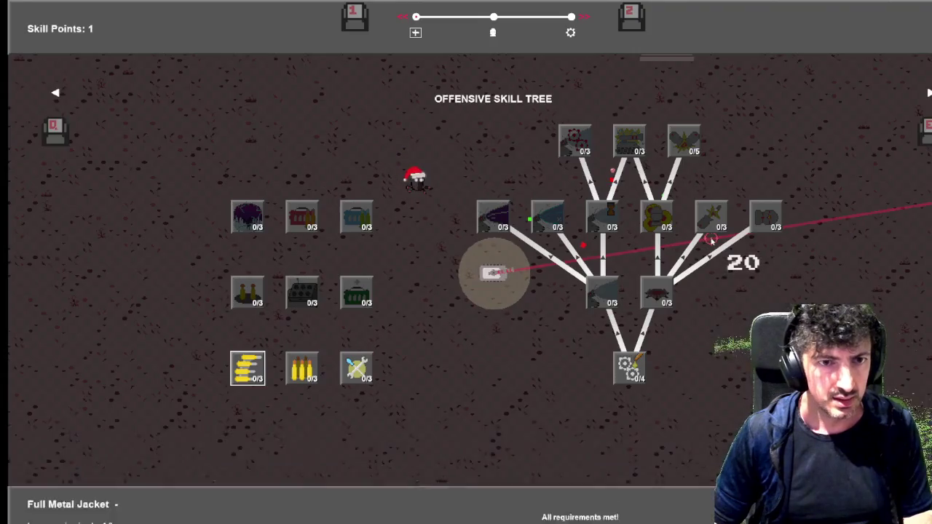
{"action": "key", "text": "e"}
{"action": "key", "text": "Escape"}
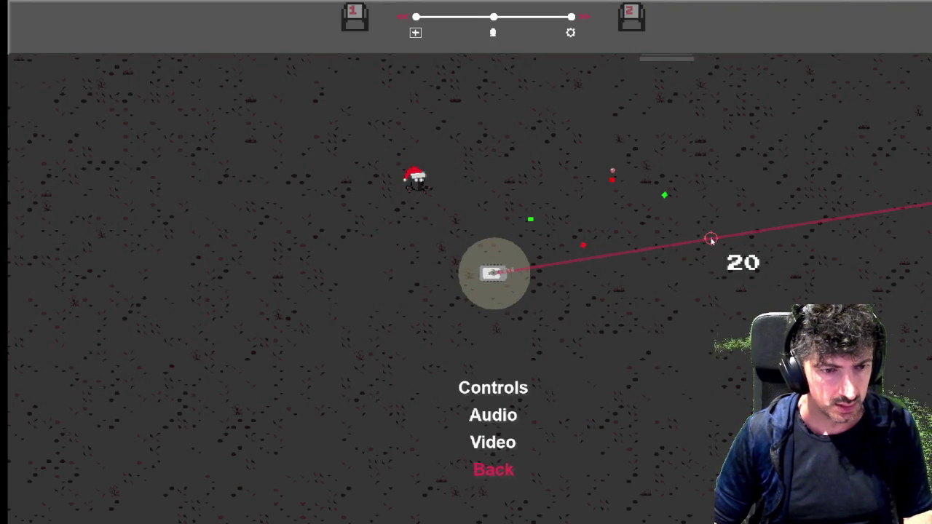
{"action": "key", "text": "Escape"}
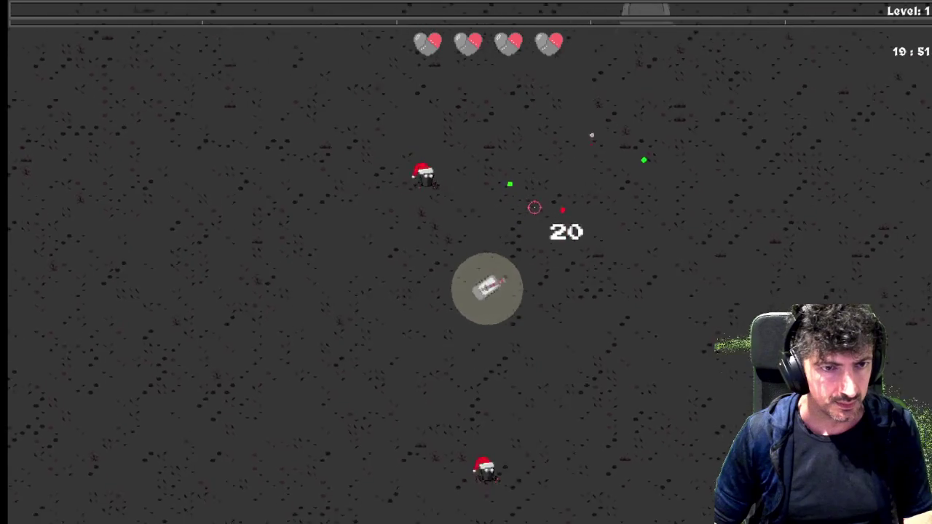
{"action": "left_click", "coordinate": [641, 182]}
{"action": "key", "text": "a"}
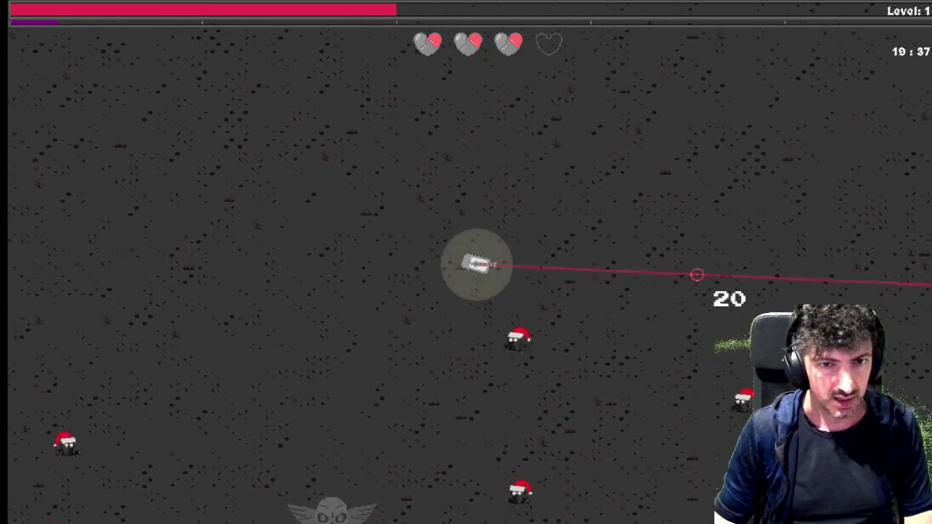
{"action": "key", "text": "d"}
{"action": "key", "text": "d"}
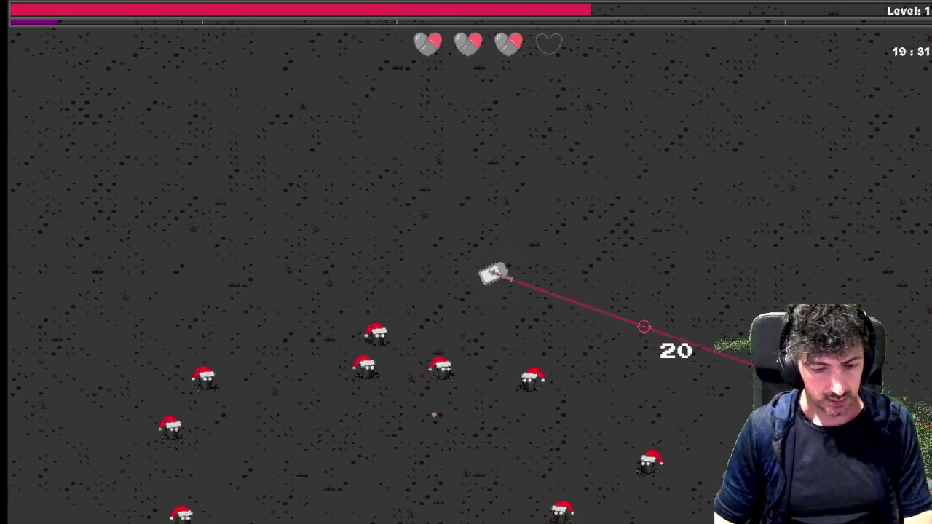
{"action": "key", "text": "Escape"}
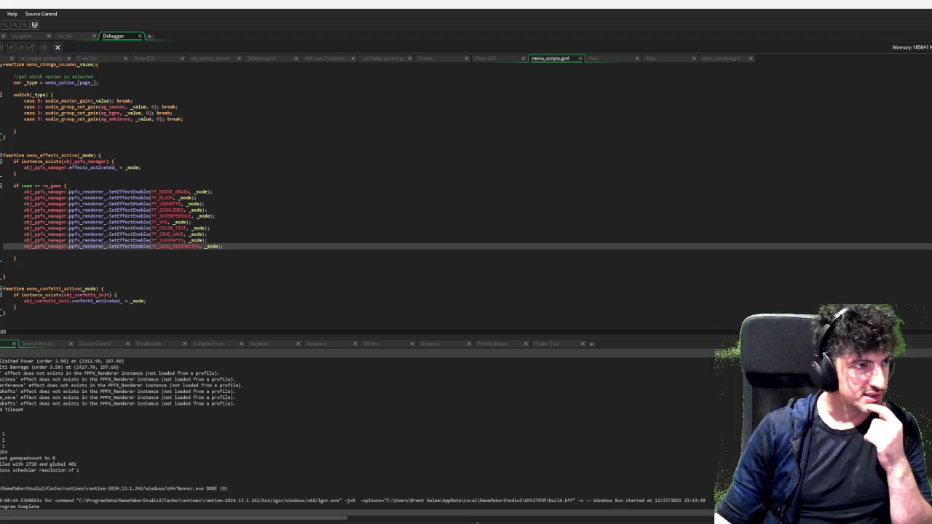
Return to the rm_game workspace and scroll to obj_menu's Create and obj_ppfx_manager's Room Start code.
{"action": "left_click", "coordinate": [18, 36]}
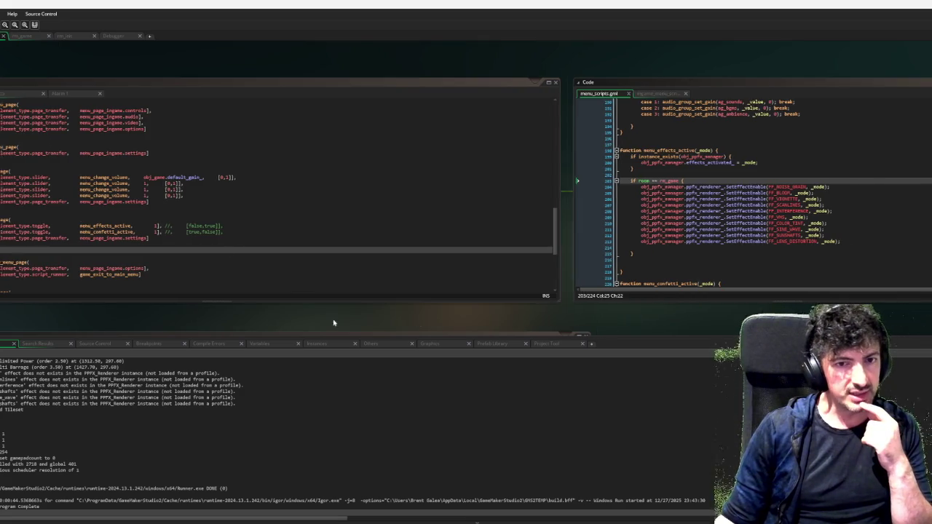
{"action": "left_click_drag", "start_coordinate": [288, 322], "coordinate": [613, 312]}
{"action": "scroll", "coordinate": [155, 255], "scroll_direction": "down", "scroll_amount": 2}
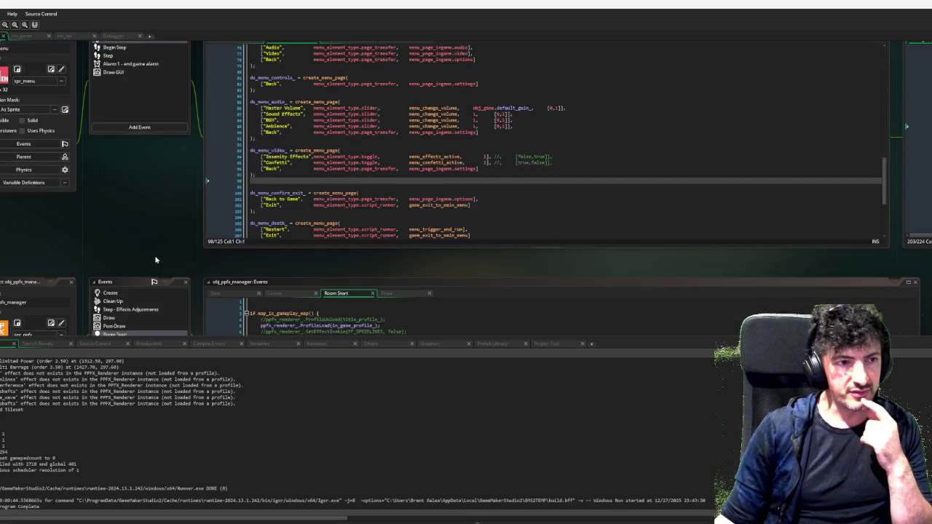
{"action": "scroll", "coordinate": [155, 260], "scroll_direction": "down", "scroll_amount": 2}
{"action": "scroll", "coordinate": [179, 117], "scroll_direction": "down", "scroll_amount": 2}
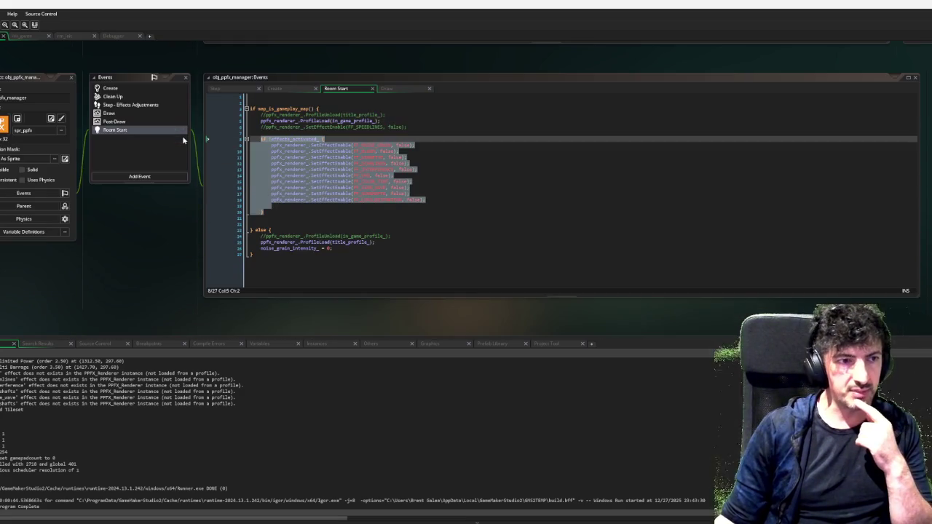
{"action": "scroll", "coordinate": [189, 247], "scroll_direction": "up", "scroll_amount": 2}
{"action": "scroll", "coordinate": [200, 267], "scroll_direction": "up", "scroll_amount": 3}
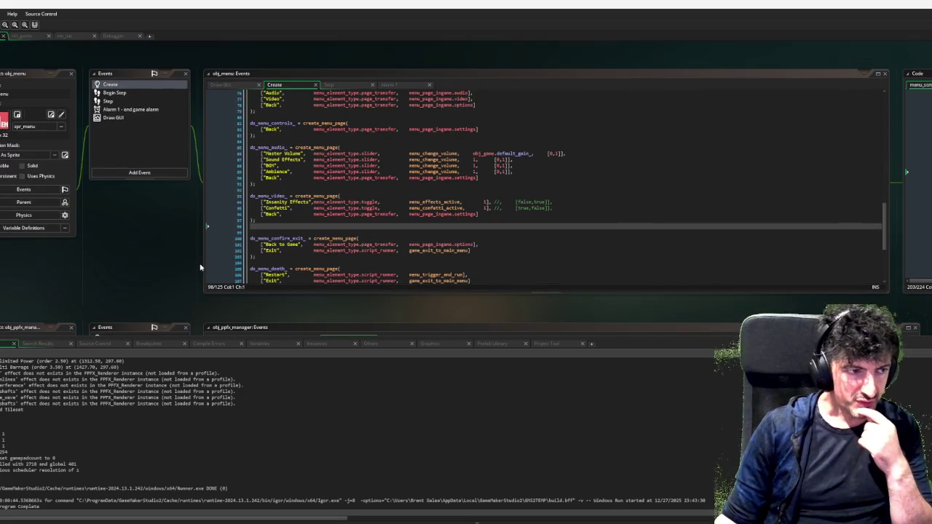
{"action": "scroll", "coordinate": [200, 267], "scroll_direction": "down", "scroll_amount": 1}
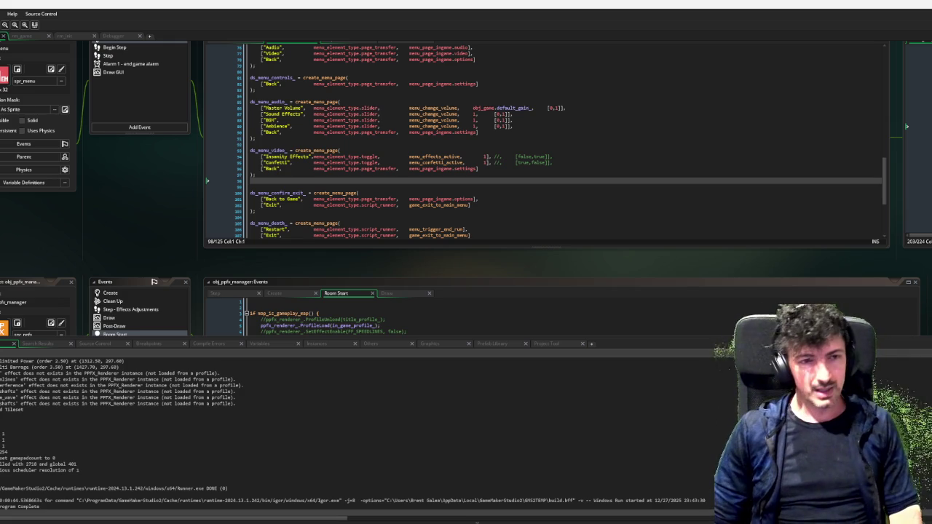
Scroll the workspace down to the obj_player object editor.
{"action": "scroll", "coordinate": [634, 152], "scroll_direction": "down", "scroll_amount": 3}
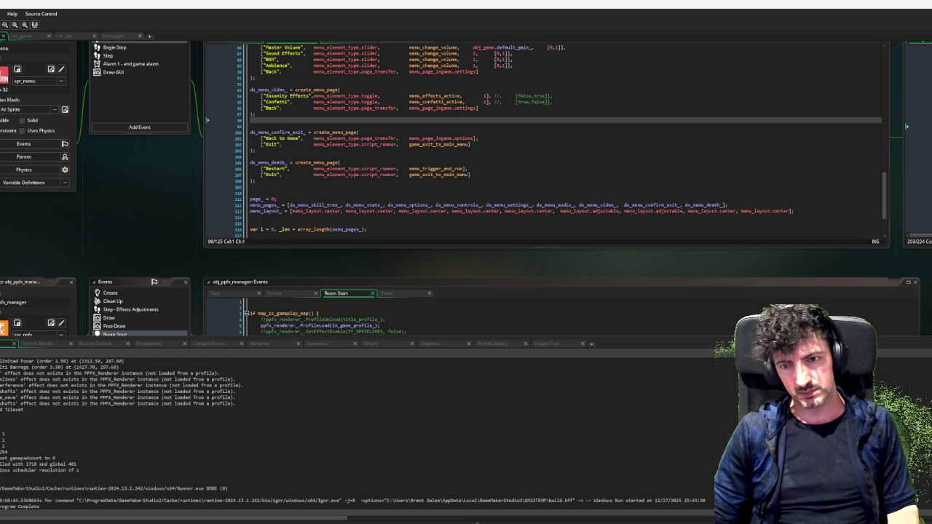
{"action": "scroll", "coordinate": [390, 247], "scroll_direction": "down", "scroll_amount": 5}
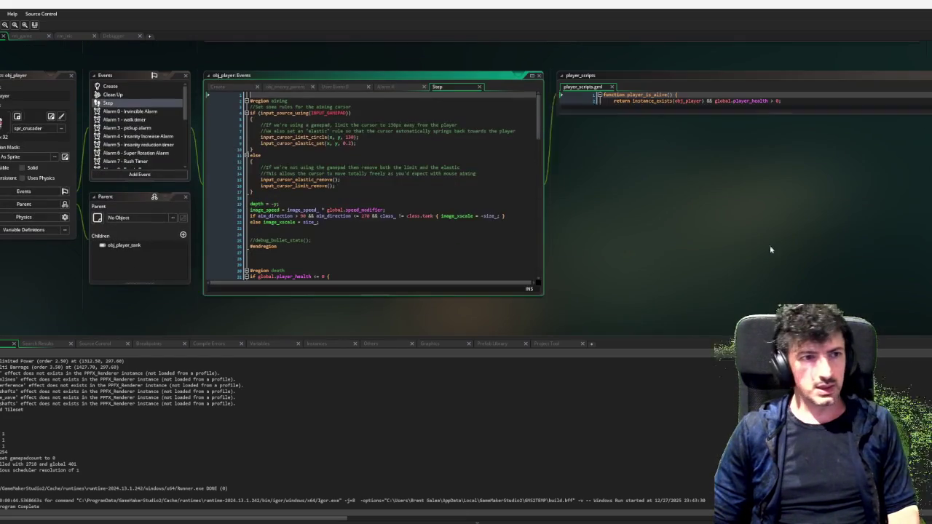
{"action": "scroll", "coordinate": [390, 247], "scroll_direction": "down", "scroll_amount": 20}
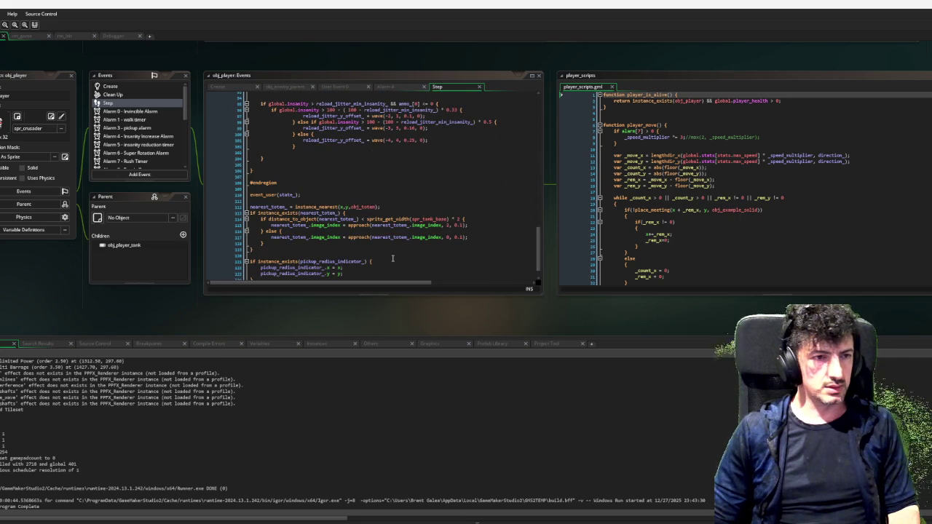
{"action": "scroll", "coordinate": [391, 258], "scroll_direction": "down", "scroll_amount": 1}
{"action": "scroll", "coordinate": [390, 257], "scroll_direction": "up", "scroll_amount": 2}
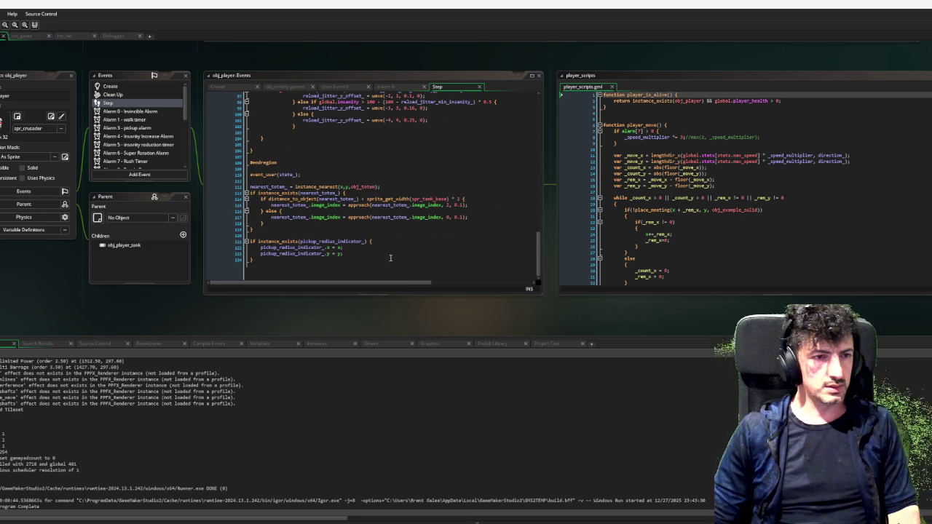
{"action": "scroll", "coordinate": [387, 257], "scroll_direction": "down", "scroll_amount": 2}
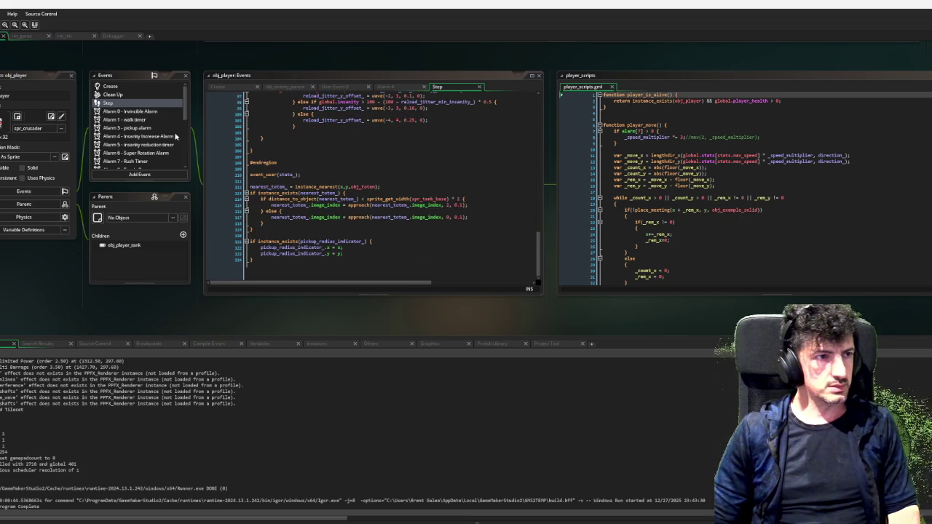
{"action": "scroll", "coordinate": [141, 123], "scroll_direction": "down", "scroll_amount": 3}
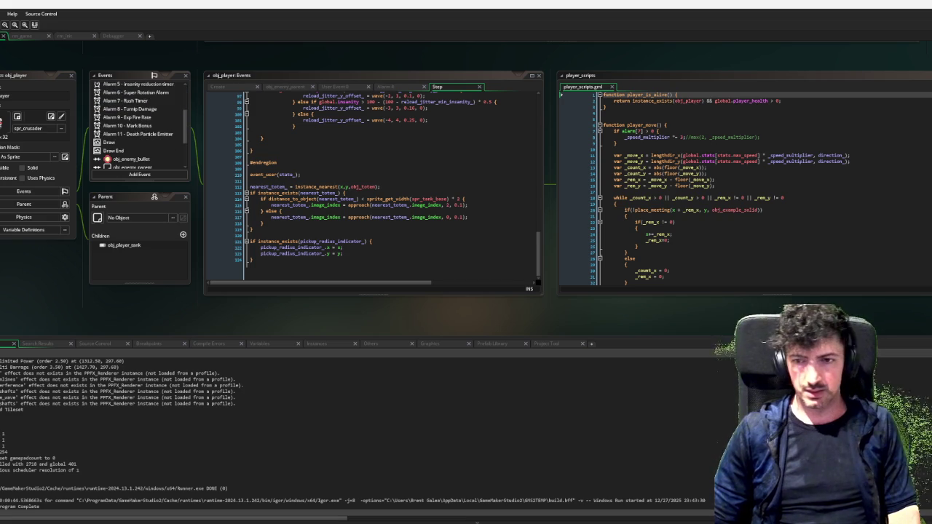
{"action": "scroll", "coordinate": [155, 155], "scroll_direction": "down", "scroll_amount": 1}
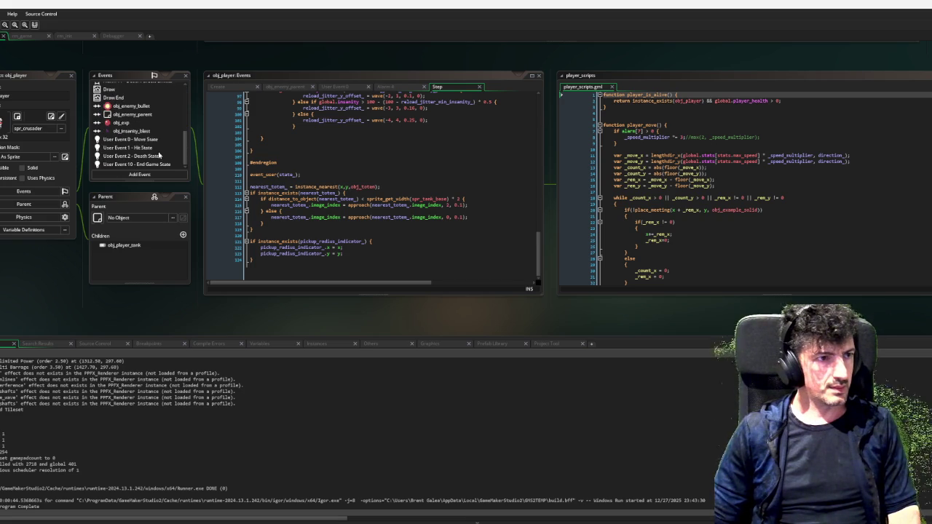
{"action": "scroll", "coordinate": [155, 155], "scroll_direction": "down", "scroll_amount": 3}
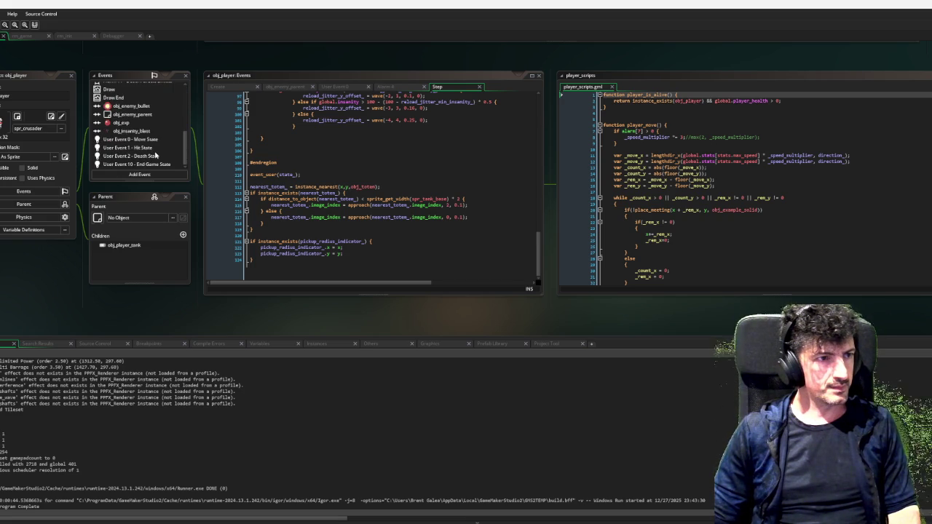
Select obj_player's User Event 0 - Move State and open the child obj_player_tank's events.
{"action": "left_click", "coordinate": [161, 140]}
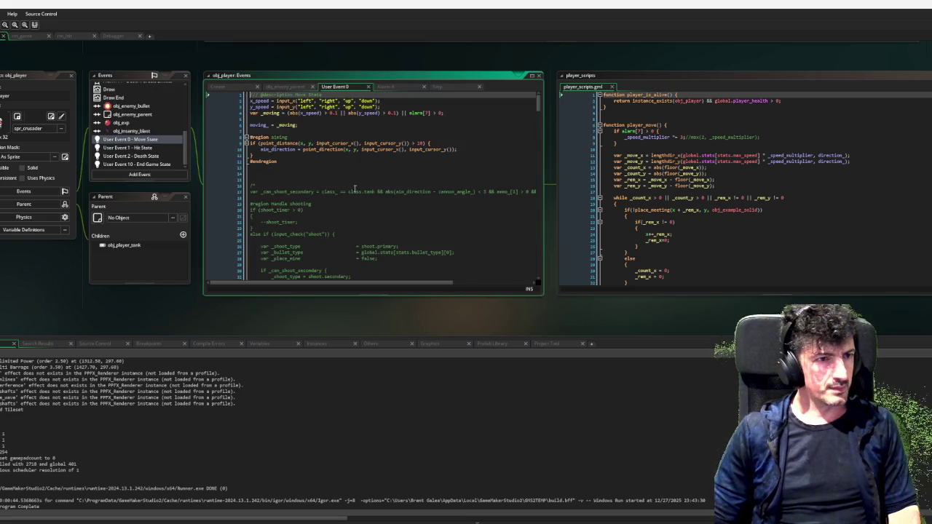
{"action": "left_click_drag", "start_coordinate": [537, 120], "coordinate": [536, 102]}
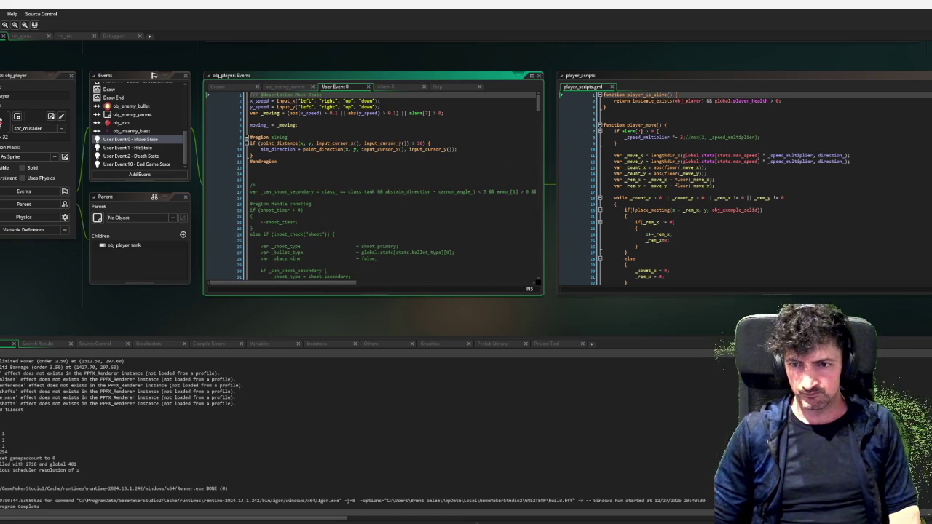
{"action": "double_click", "coordinate": [124, 245]}
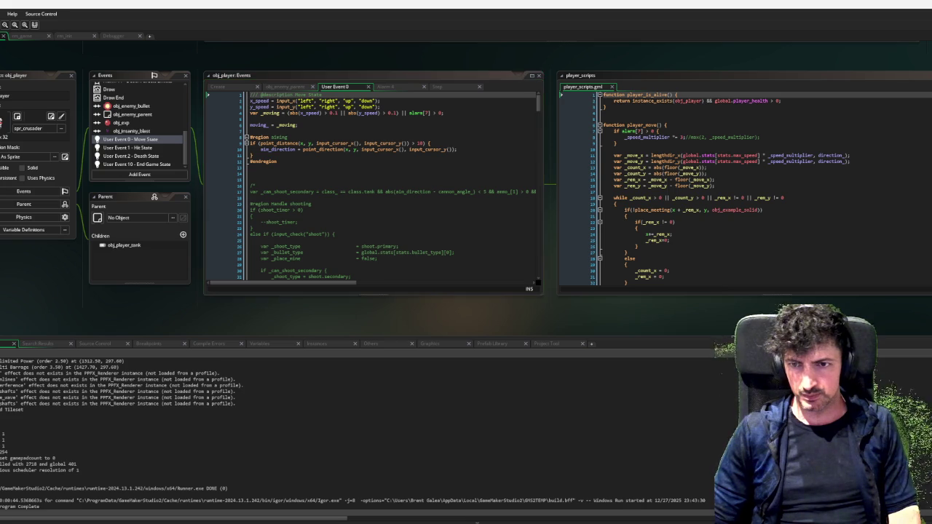
{"action": "scroll", "coordinate": [284, 167], "scroll_direction": "down", "scroll_amount": 10}
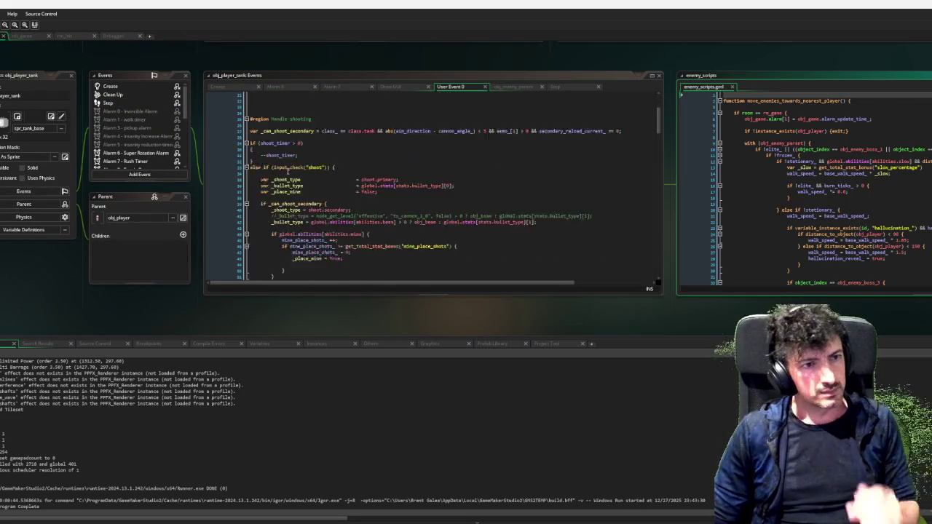
Inspect the arguments of obj_player_tank's shoot_bullets call, down to the bullet sound argument.
{"action": "scroll", "coordinate": [363, 190], "scroll_direction": "down", "scroll_amount": 3}
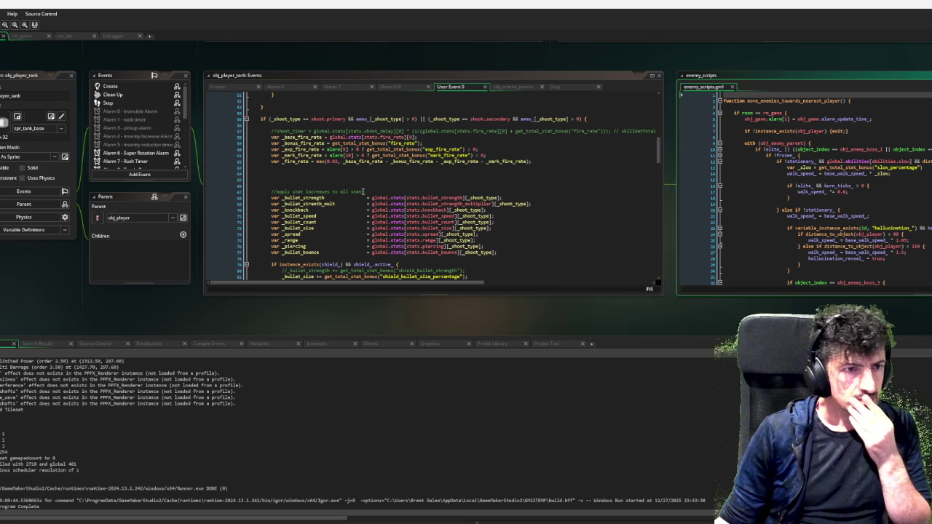
{"action": "scroll", "coordinate": [363, 190], "scroll_direction": "down", "scroll_amount": 2}
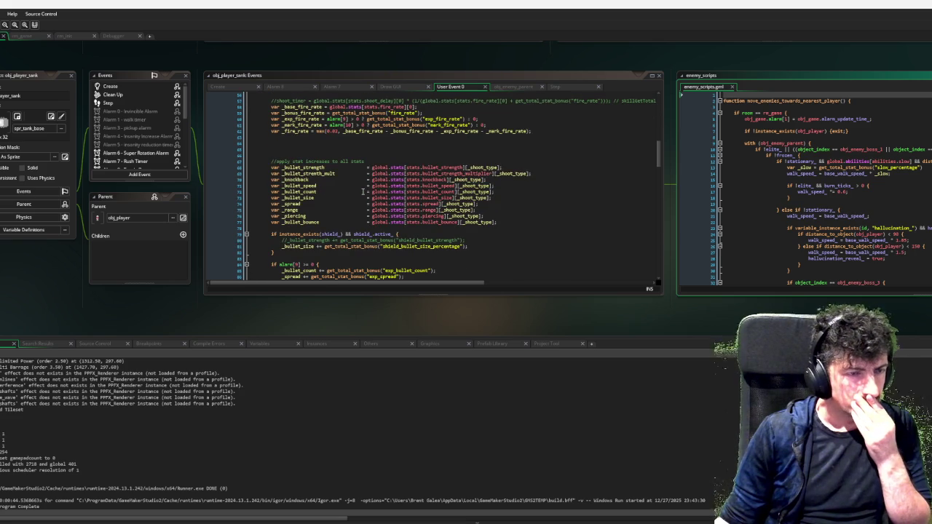
{"action": "scroll", "coordinate": [363, 191], "scroll_direction": "down", "scroll_amount": 9}
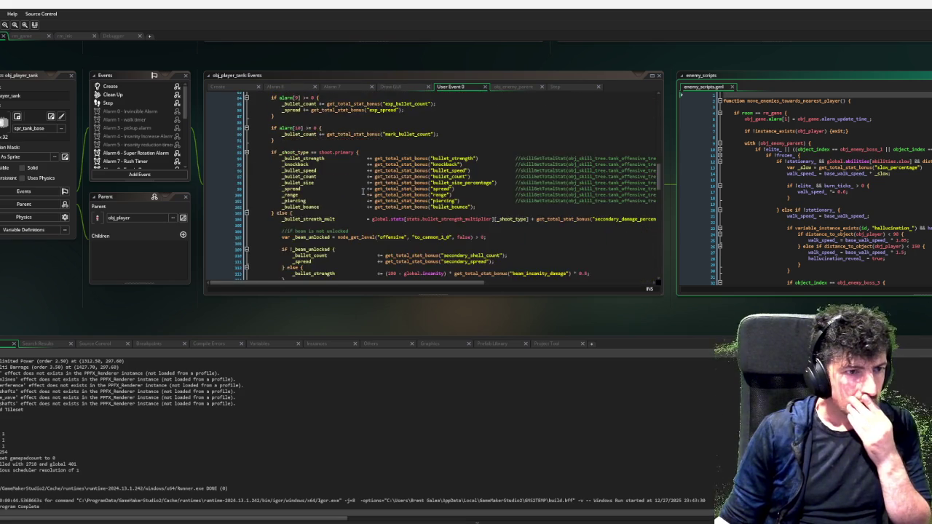
{"action": "scroll", "coordinate": [362, 191], "scroll_direction": "down", "scroll_amount": 3}
{"action": "scroll", "coordinate": [363, 191], "scroll_direction": "down", "scroll_amount": 6}
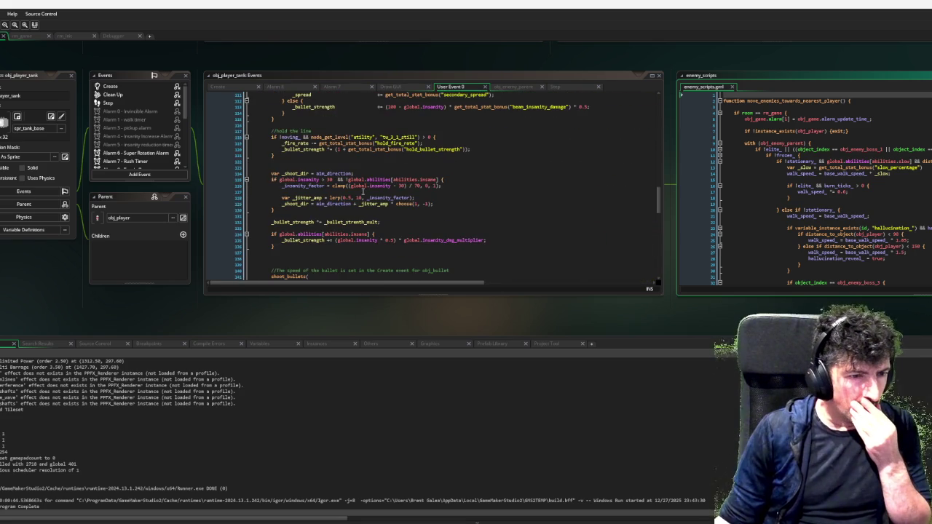
{"action": "scroll", "coordinate": [363, 190], "scroll_direction": "down", "scroll_amount": 7}
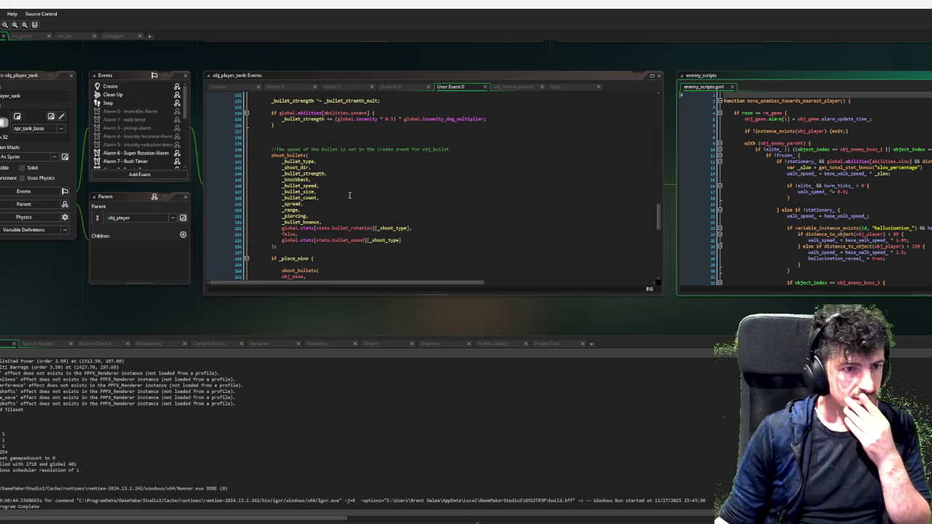
{"action": "left_click", "coordinate": [314, 155]}
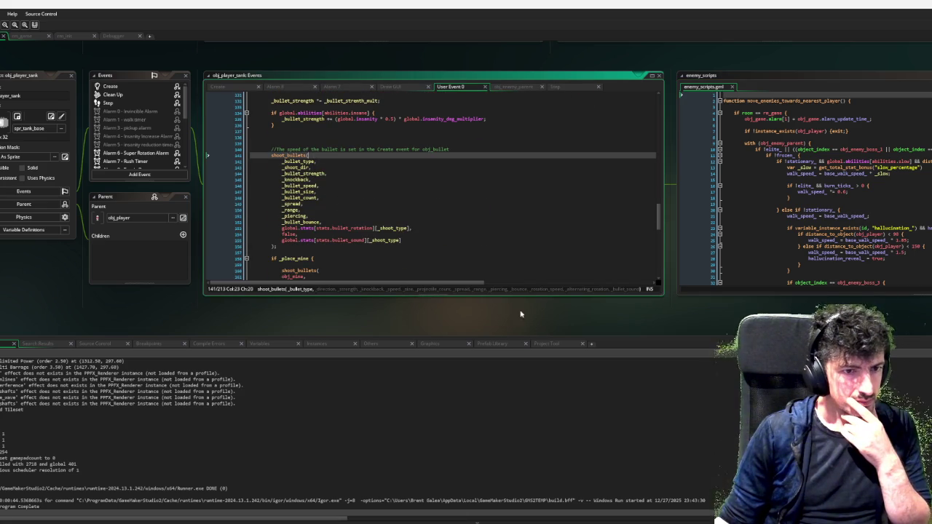
{"action": "left_click_drag", "start_coordinate": [476, 285], "coordinate": [535, 285]}
{"action": "scroll", "coordinate": [535, 282], "scroll_direction": "left", "scroll_amount": 3}
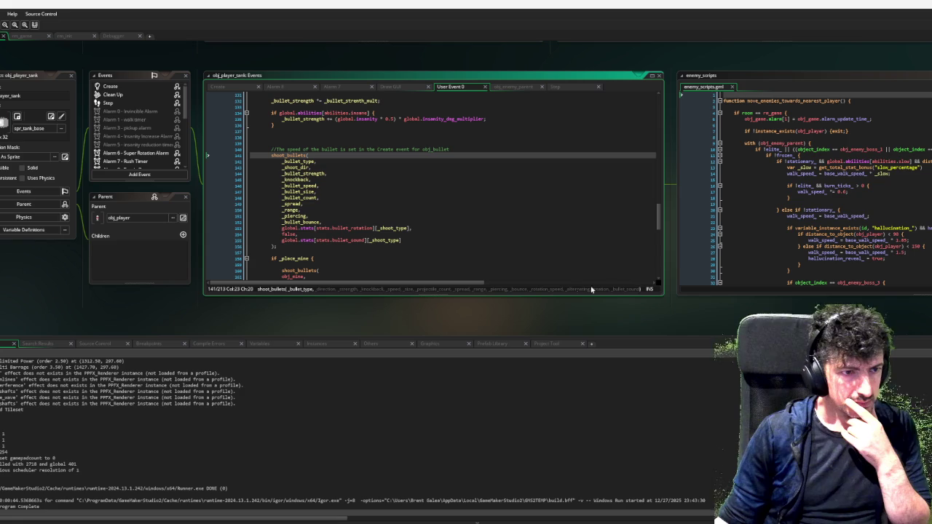
{"action": "left_click", "coordinate": [421, 235]}
{"action": "key", "text": "Down"}
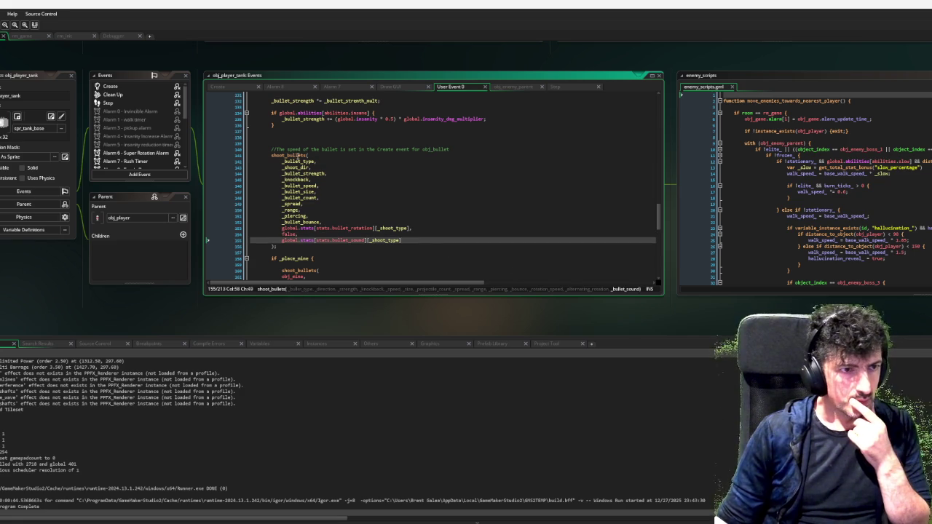
Open the shoot_bullets definition in player_scripts.gml and append a _can_corrupt parameter to its signature.
{"action": "middle_click", "coordinate": [299, 155]}
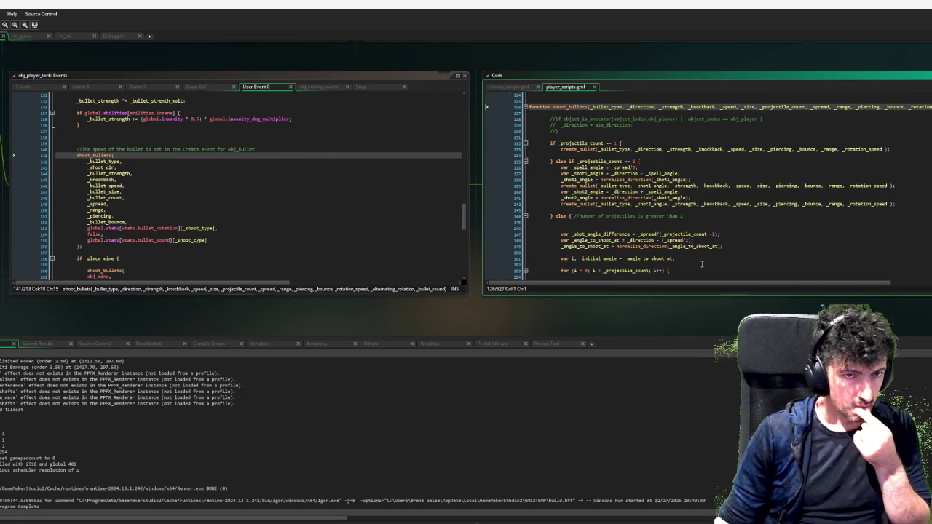
{"action": "mouse_move", "coordinate": [673, 282]}
{"action": "left_mouse_down"}
{"action": "mouse_move", "coordinate": [776, 286]}
{"action": "mouse_move", "coordinate": [794, 284]}
{"action": "mouse_move", "coordinate": [738, 279]}
{"action": "mouse_move", "coordinate": [813, 273]}
{"action": "left_mouse_up"}
{"action": "key", "text": "End"}
{"action": "type", "text": "false"}
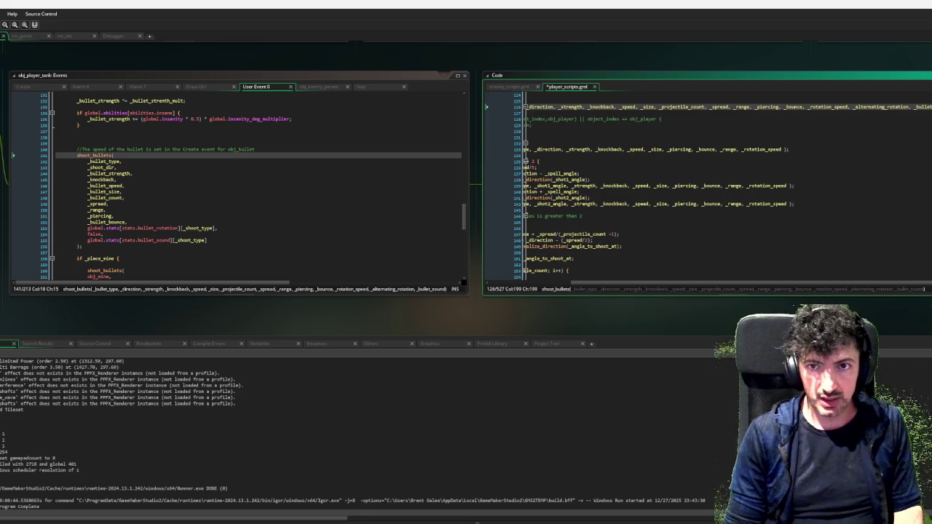
{"action": "key", "text": "BackSpace"}
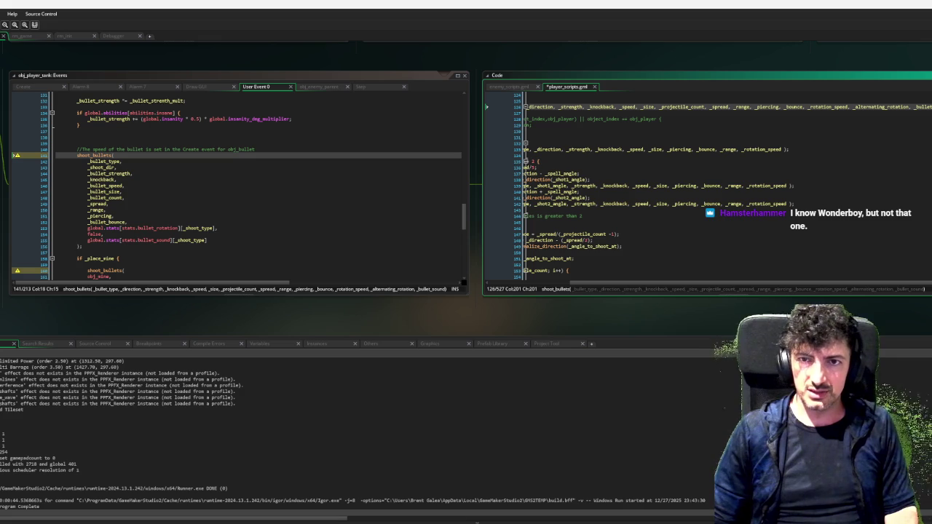
{"action": "type", "text": ", "}
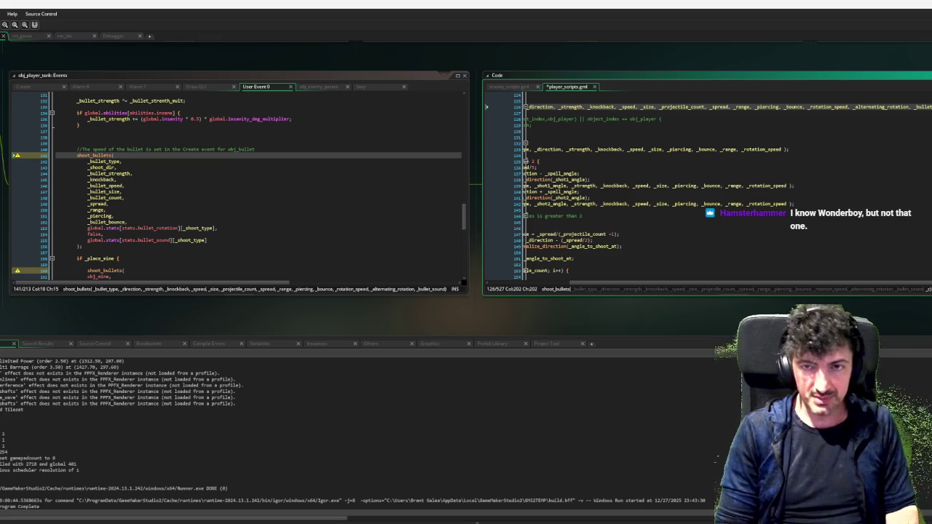
{"action": "type", "text": "_b"}
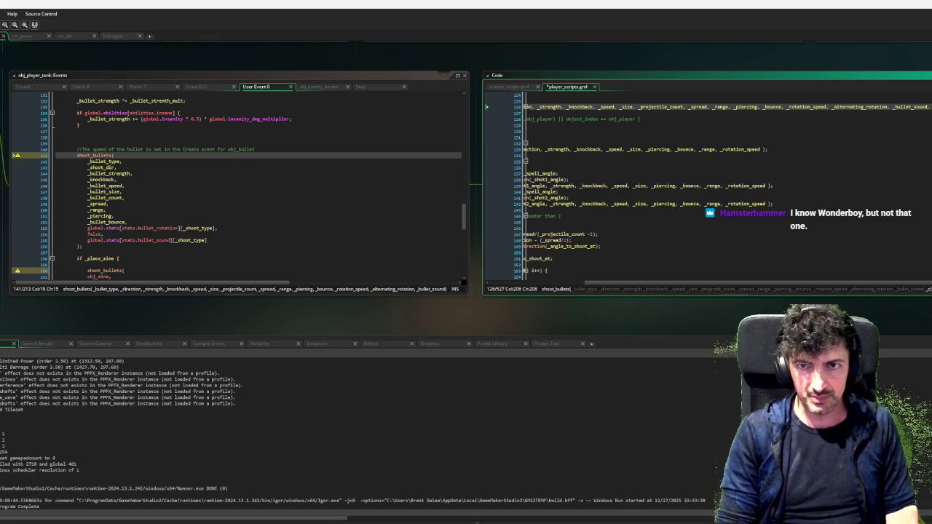
{"action": "key", "text": "BackSpace"}
{"action": "key", "text": "BackSpace"}
{"action": "key", "text": "BackSpace"}
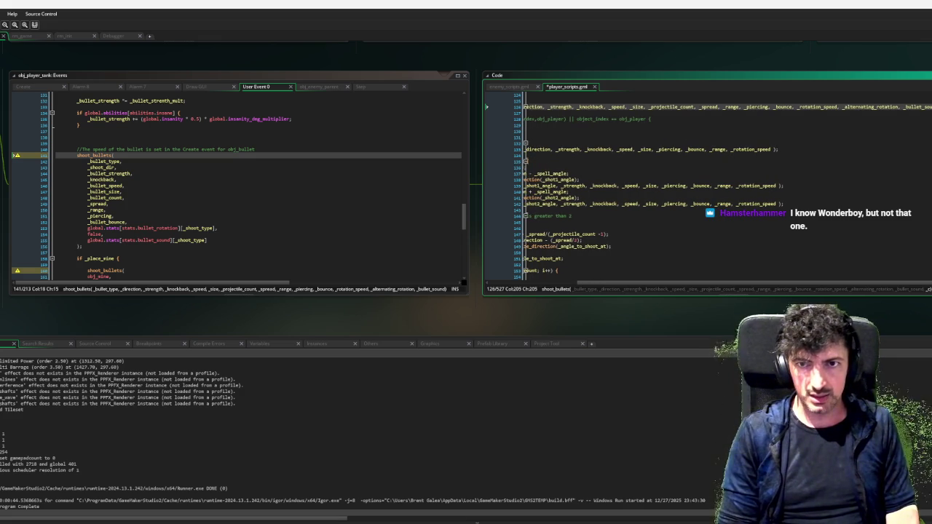
{"action": "type", "text": "on"}
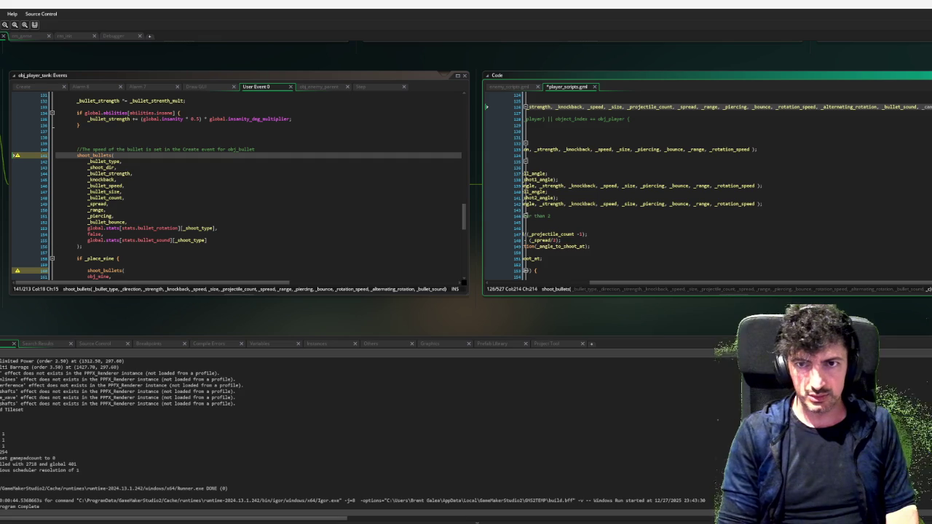
{"action": "type", "text": "rupt"}
{"action": "left_click", "coordinate": [799, 208]}
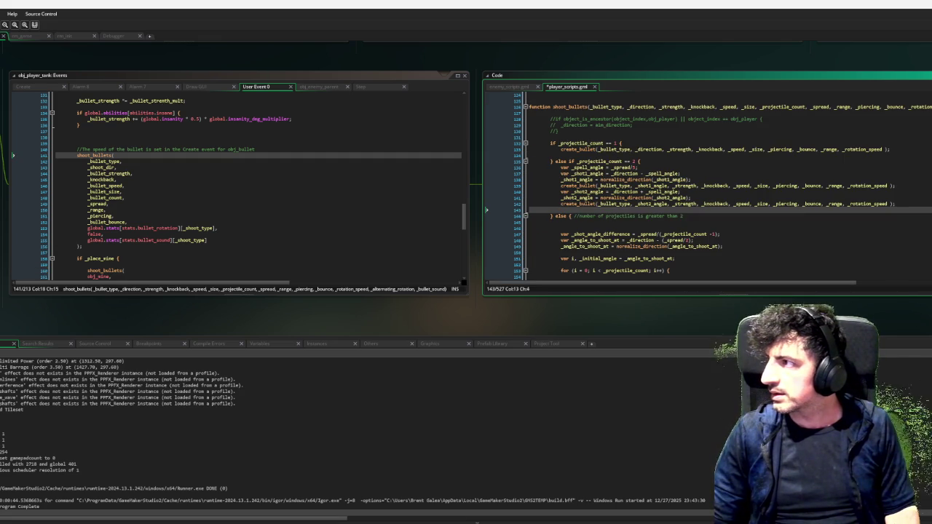
{"action": "left_click_drag", "start_coordinate": [931, 86], "coordinate": [601, 77]}
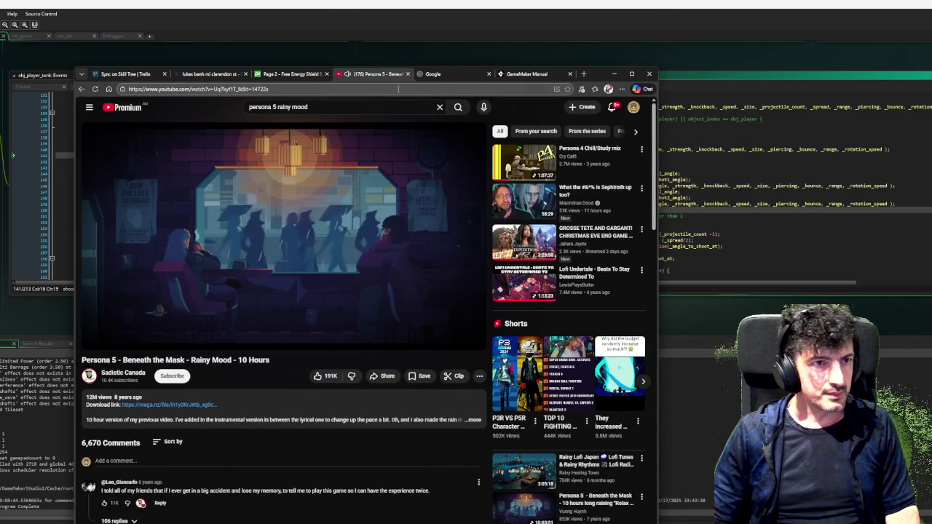
Go to the YouTube home page from the Google tab.
{"action": "key", "text": "/"}
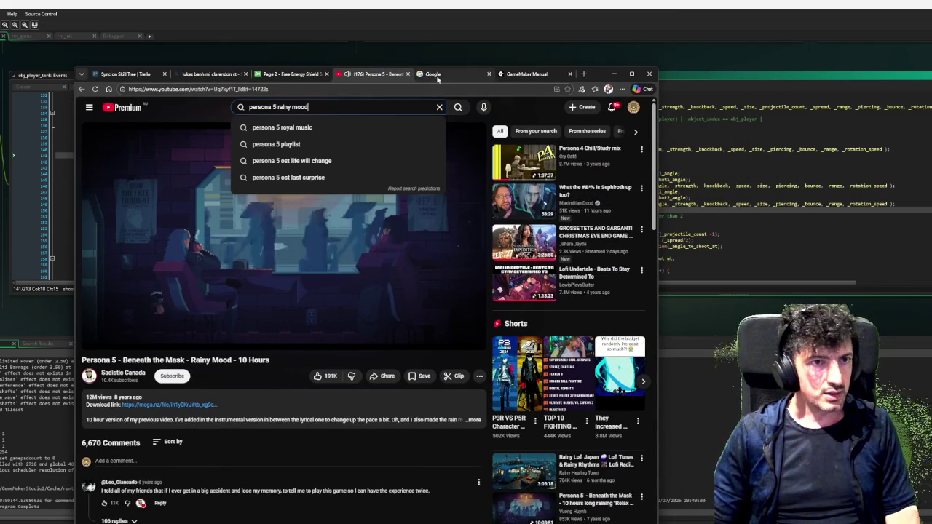
{"action": "left_click", "coordinate": [437, 77]}
{"action": "left_click", "coordinate": [401, 88]}
{"action": "type", "text": "you"}
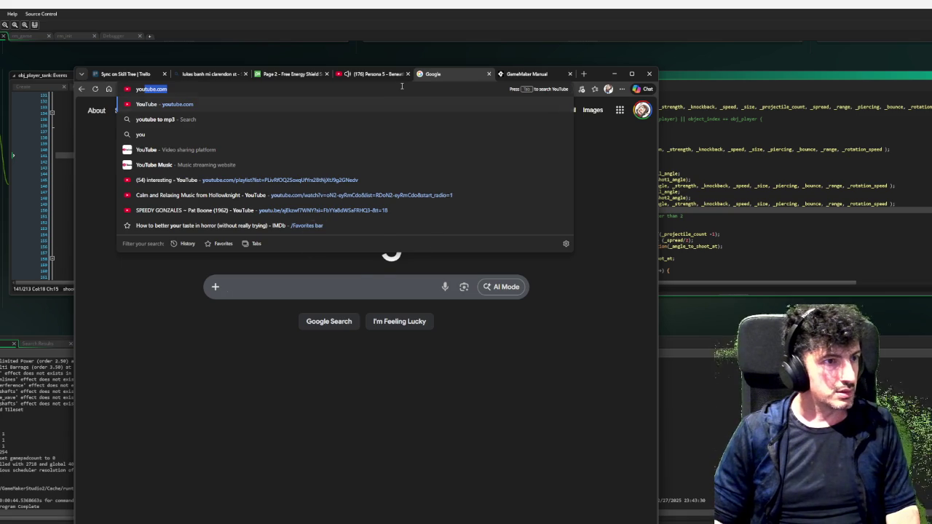
{"action": "key", "text": "Return"}
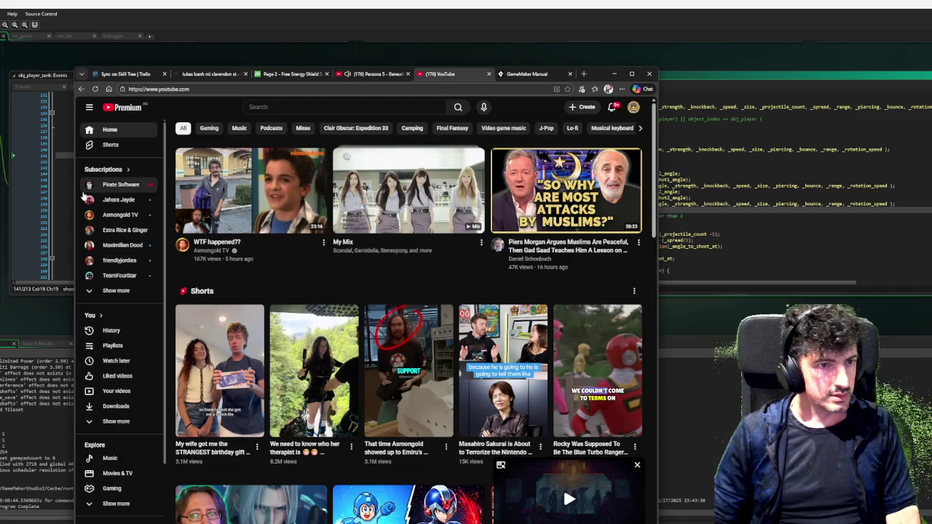
Search 'wonder boy the dragon's trap gameplay' and open the full game walkthrough video.
{"action": "mouse_move", "coordinate": [298, 197]}
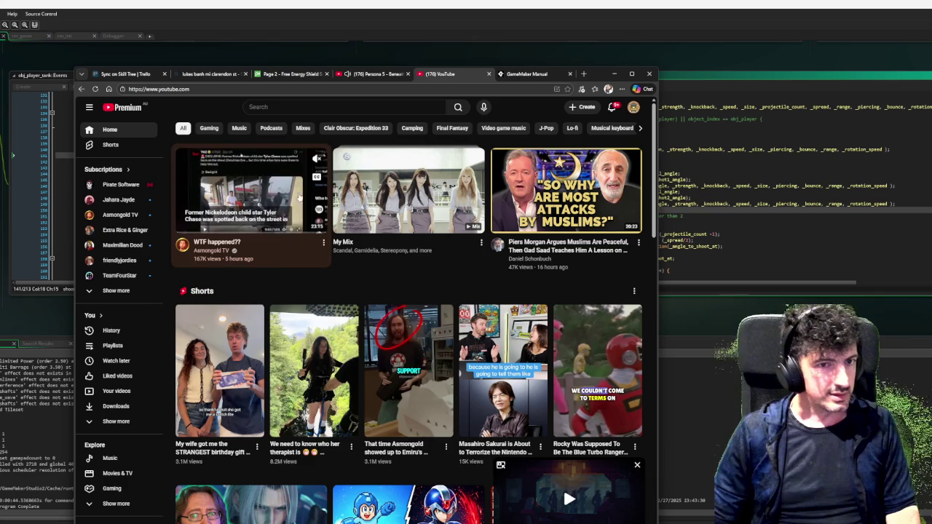
{"action": "left_click", "coordinate": [354, 107]}
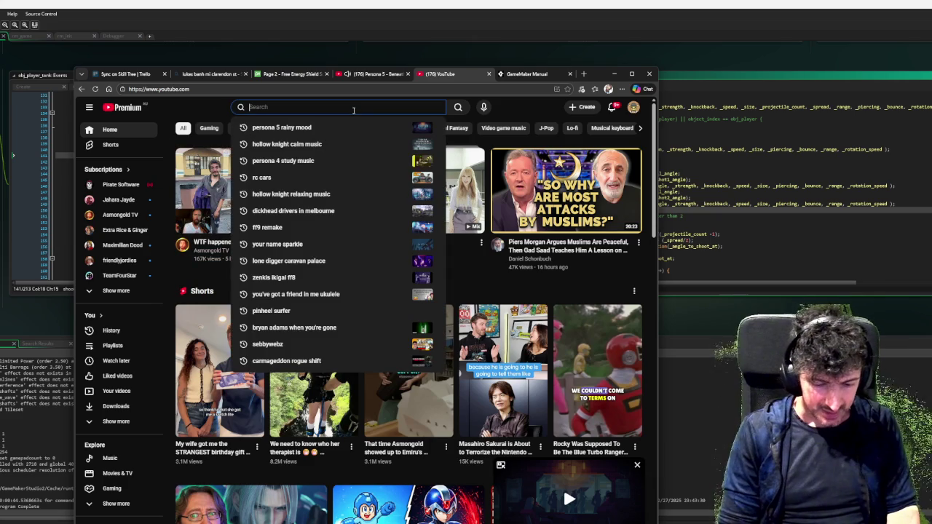
{"action": "type", "text": "wonder boy t"}
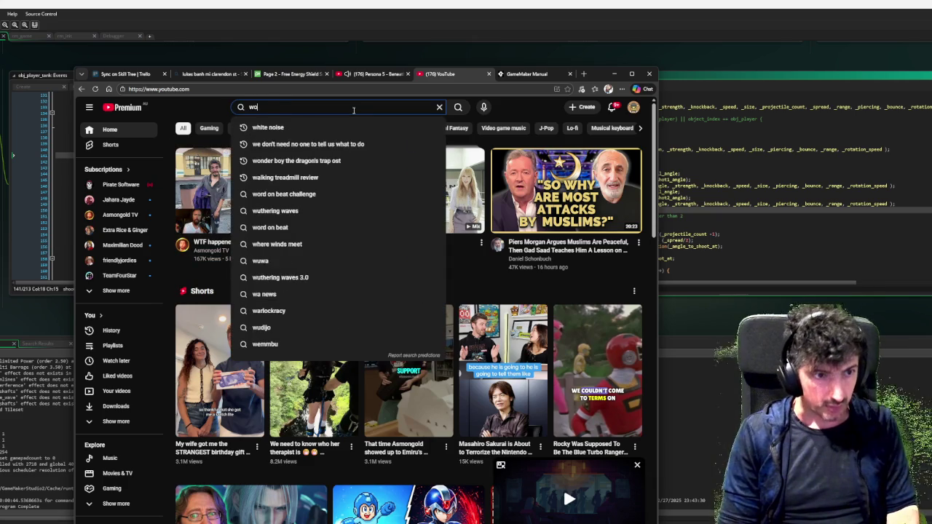
{"action": "key", "text": "Down"}
{"action": "key", "text": "Down"}
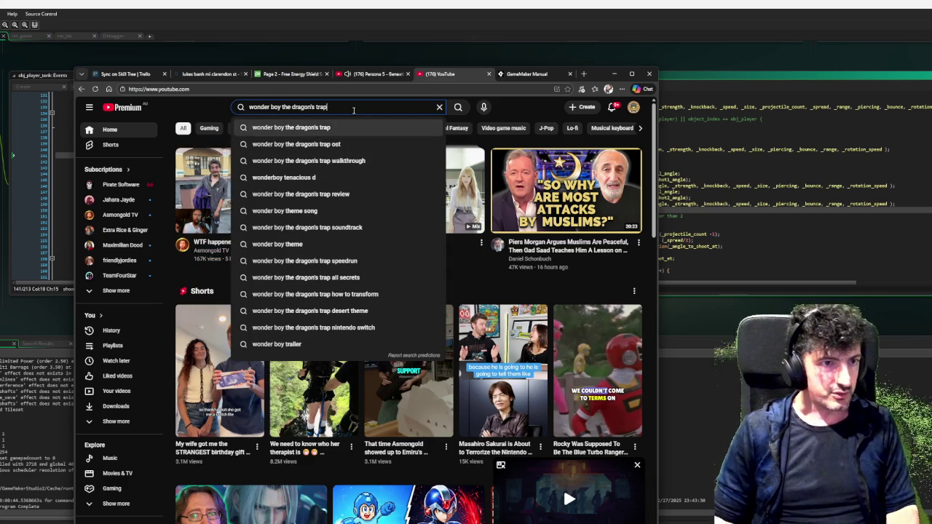
{"action": "key", "text": "Return"}
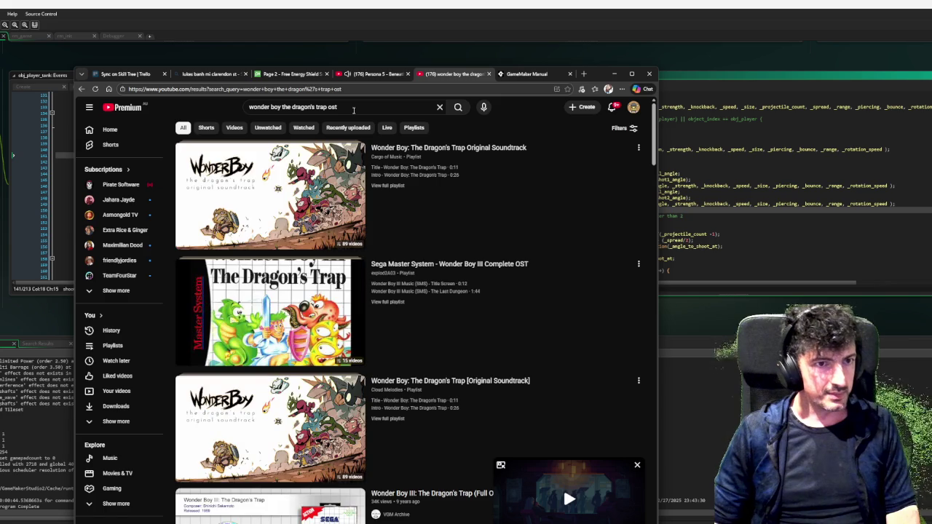
{"action": "double_click", "coordinate": [337, 106]}
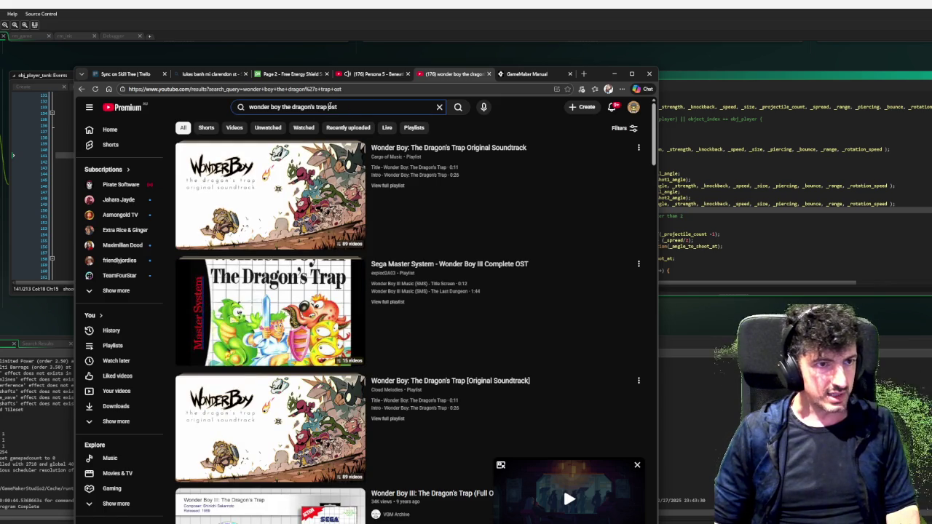
{"action": "type", "text": "gameplay"}
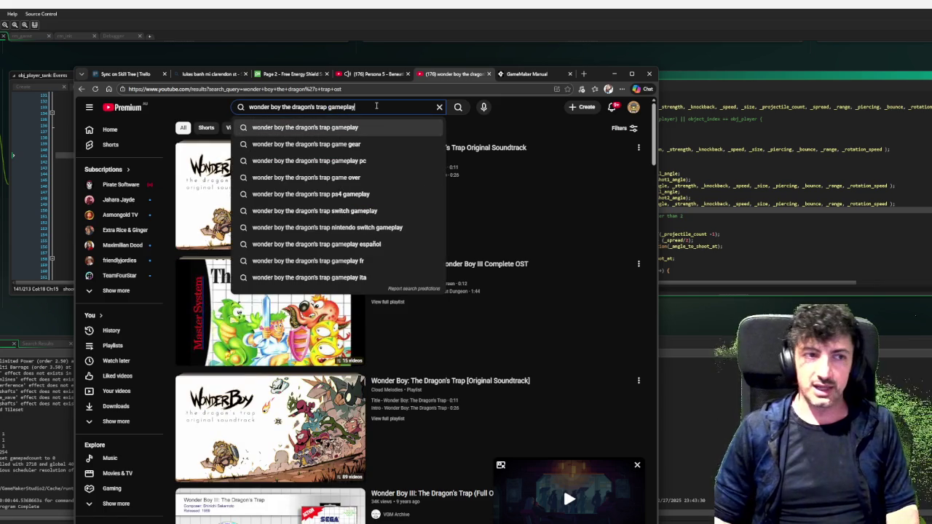
{"action": "key", "text": "Return"}
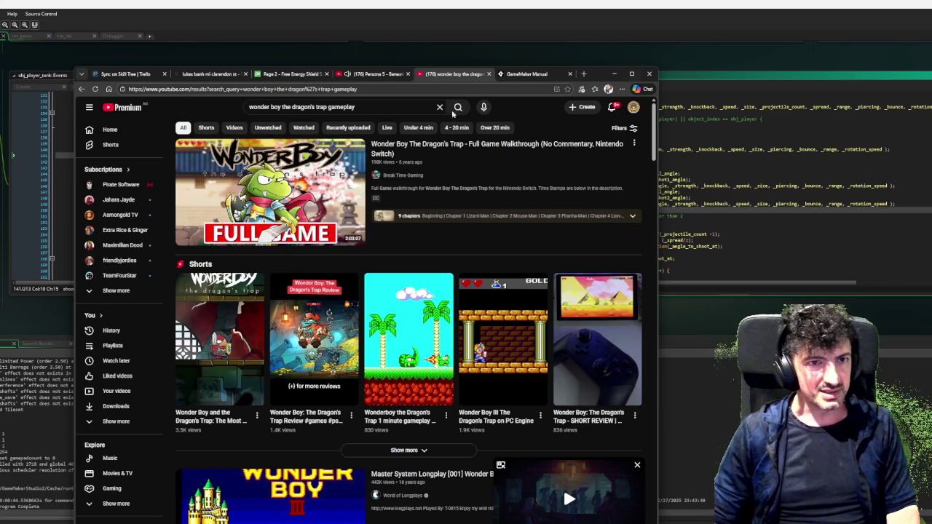
{"action": "left_click", "coordinate": [266, 182]}
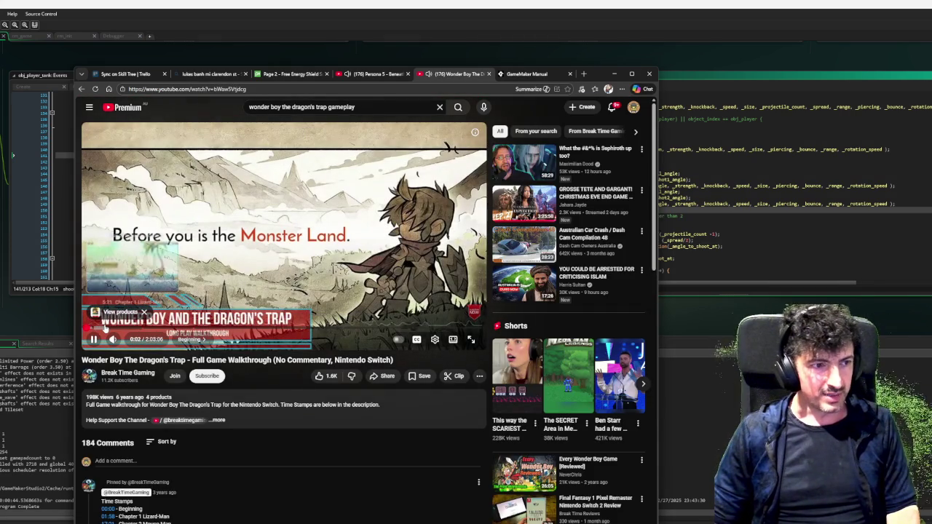
Scrub the Wonder Boy walkthrough forward to the shop scene and pause it there.
{"action": "left_click", "coordinate": [105, 329]}
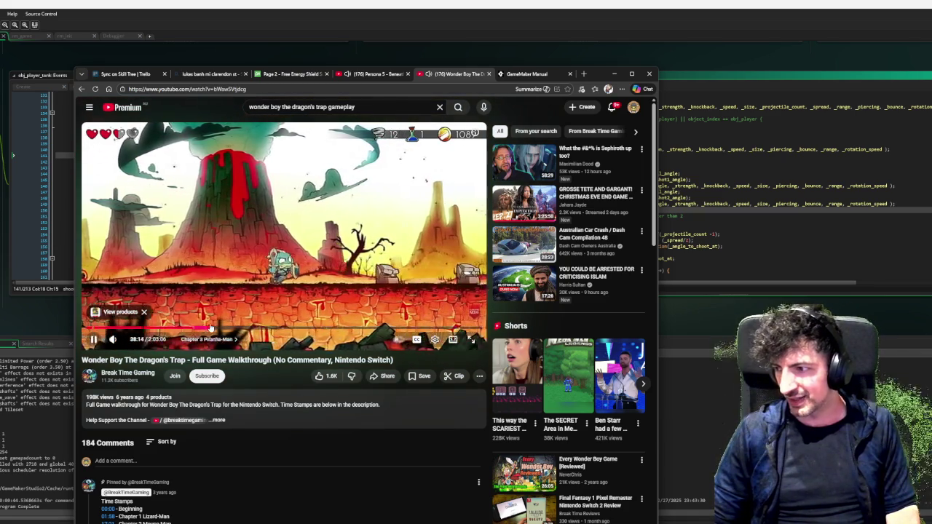
{"action": "left_click_drag", "start_coordinate": [211, 327], "coordinate": [223, 327]}
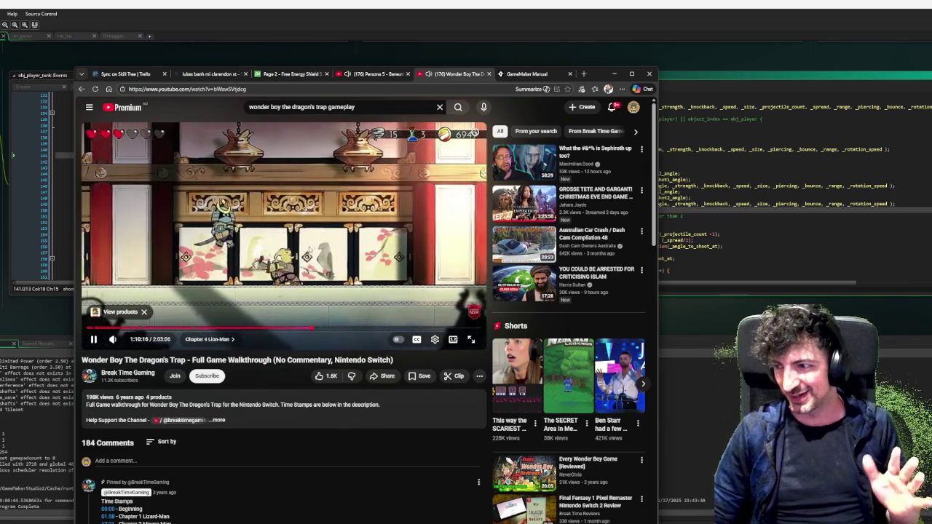
{"action": "mouse_move", "coordinate": [473, 131]}
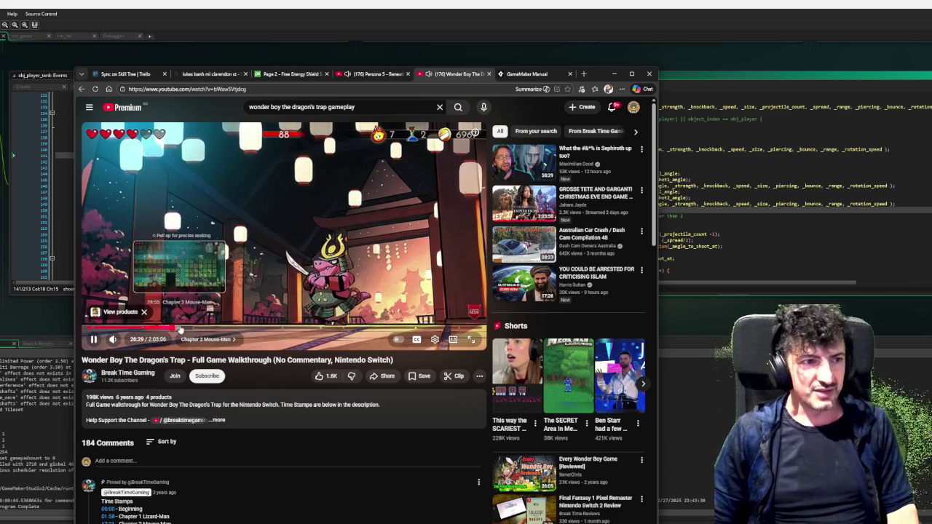
{"action": "left_click_drag", "start_coordinate": [180, 329], "coordinate": [182, 330]}
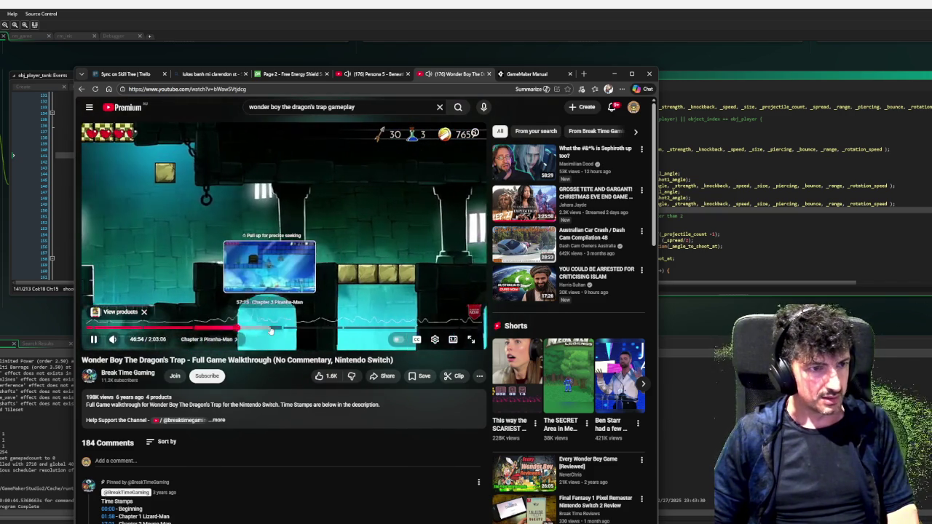
{"action": "left_click", "coordinate": [269, 329]}
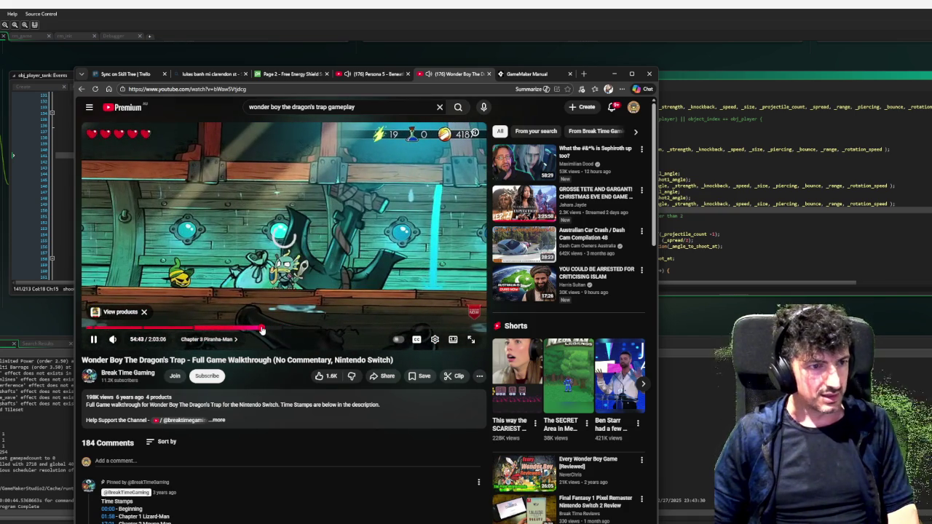
{"action": "left_click_drag", "start_coordinate": [262, 330], "coordinate": [262, 330]}
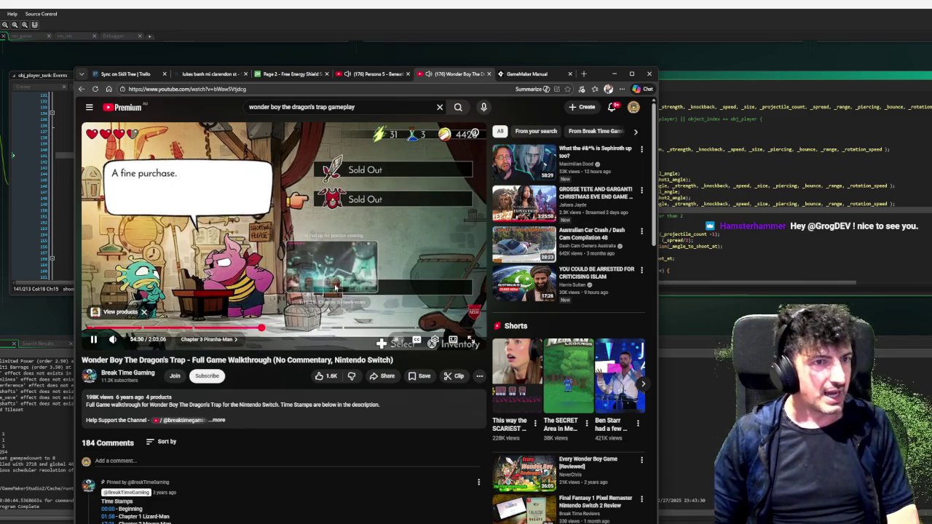
{"action": "key", "text": "space"}
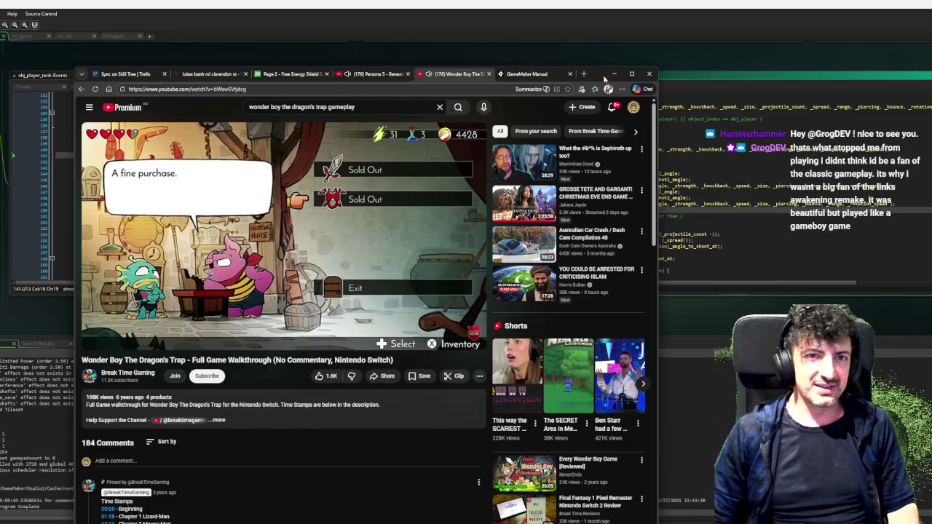
{"action": "left_click", "coordinate": [614, 73]}
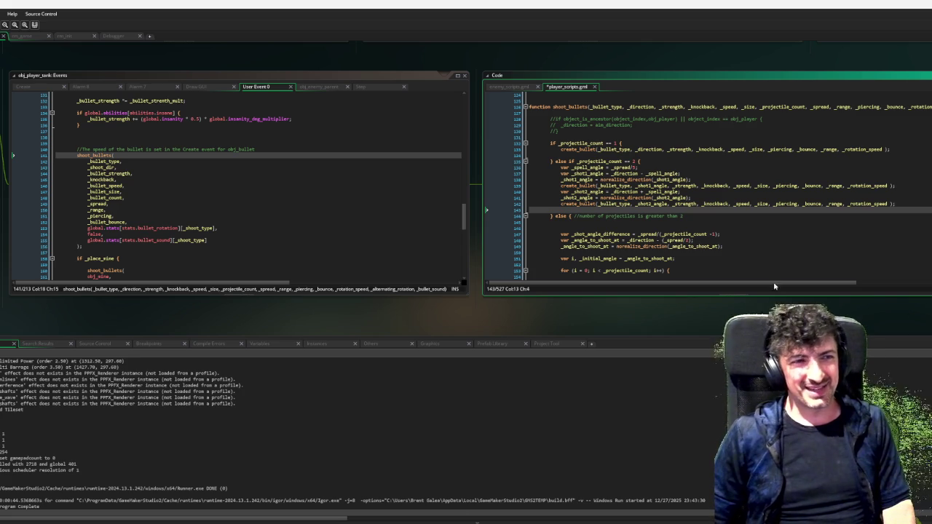
Move the browser aside and nudge the Code panel's horizontal scroll to show both editors.
{"action": "mouse_move", "coordinate": [756, 285]}
{"action": "left_mouse_down"}
{"action": "mouse_move", "coordinate": [926, 272]}
{"action": "mouse_move", "coordinate": [743, 268]}
{"action": "left_mouse_up"}
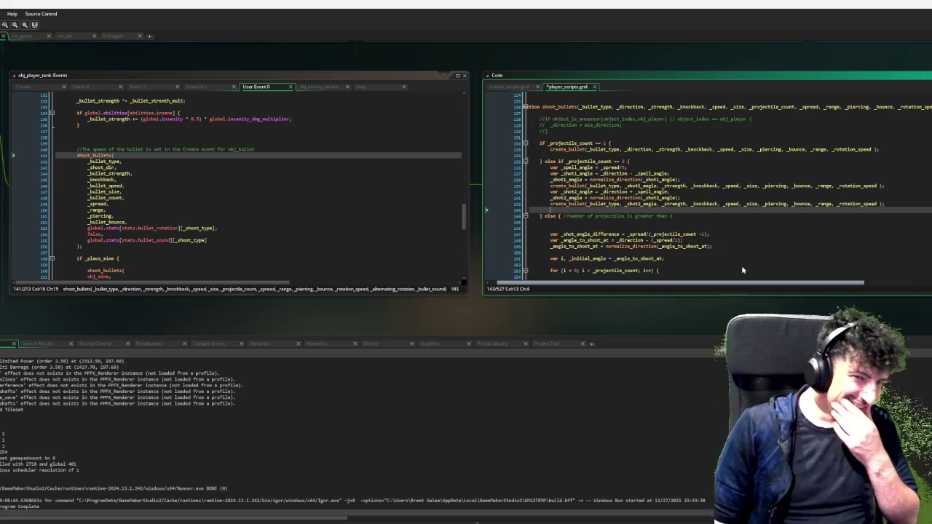
{"action": "scroll", "coordinate": [728, 270], "scroll_direction": "left", "scroll_amount": 1}
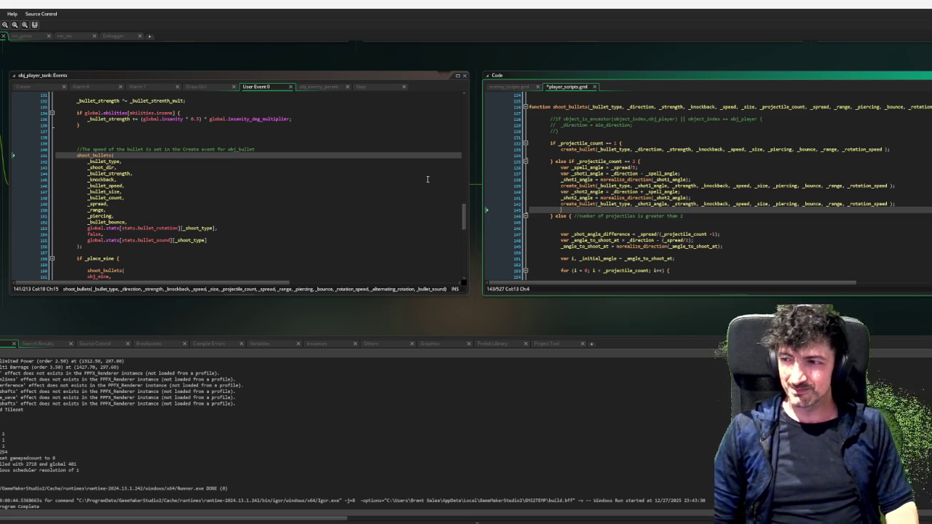
Read the full shoot_bullets parameter list ending in _can_corrupt, then scroll up to #region Handle shooting.
{"action": "left_click", "coordinate": [248, 228]}
{"action": "left_click_drag", "start_coordinate": [804, 283], "coordinate": [921, 283]}
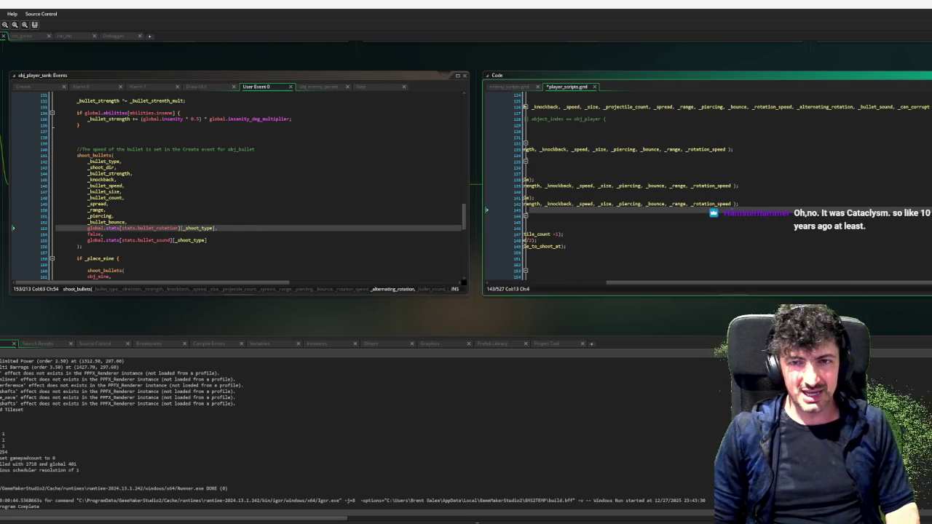
{"action": "left_click", "coordinate": [919, 106]}
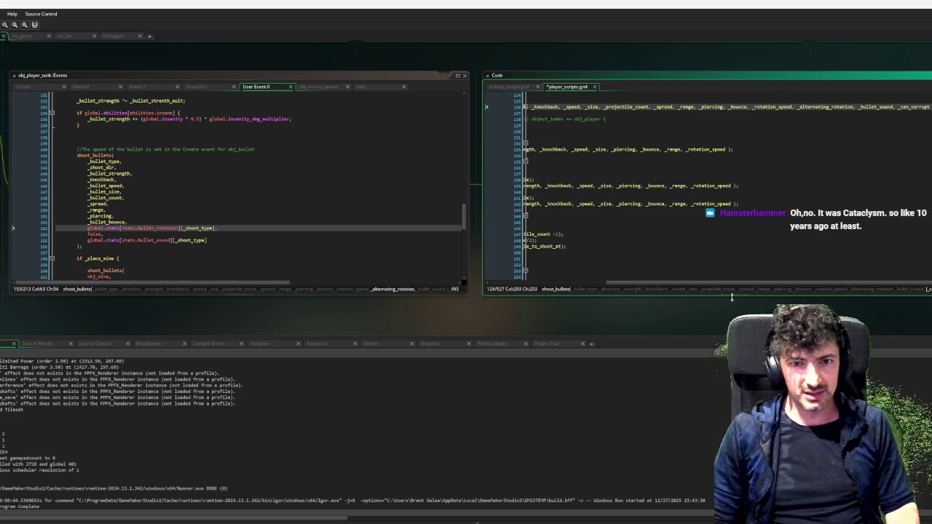
{"action": "left_click_drag", "start_coordinate": [731, 283], "coordinate": [360, 277]}
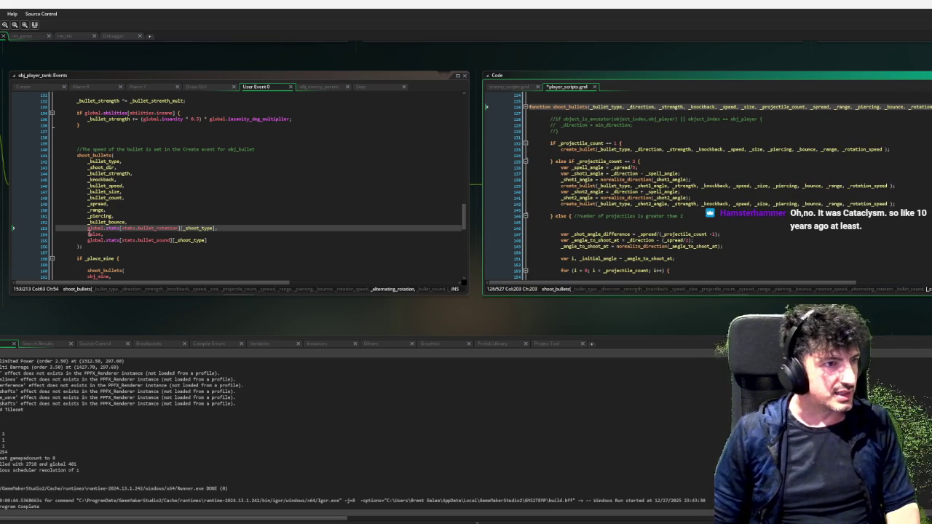
{"action": "scroll", "coordinate": [114, 225], "scroll_direction": "up", "scroll_amount": 1}
{"action": "scroll", "coordinate": [114, 225], "scroll_direction": "up", "scroll_amount": 6}
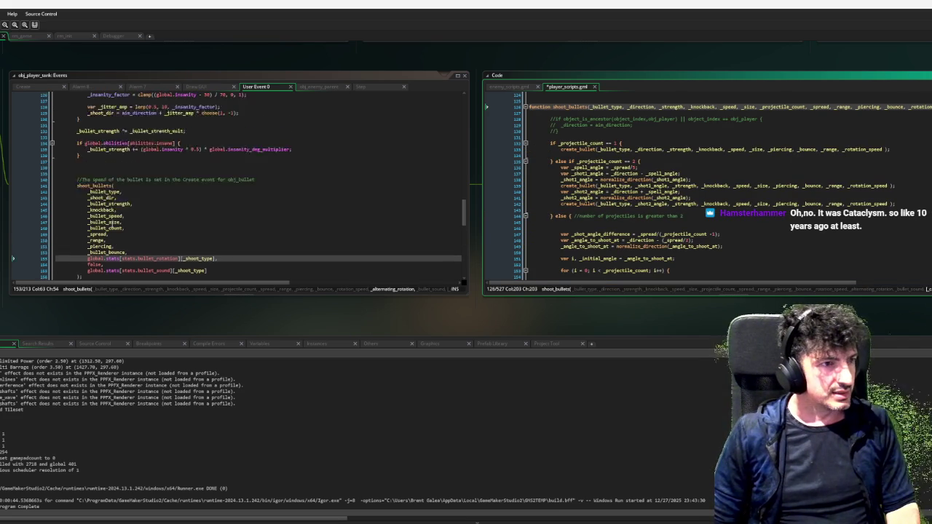
{"action": "scroll", "coordinate": [109, 225], "scroll_direction": "up", "scroll_amount": 10}
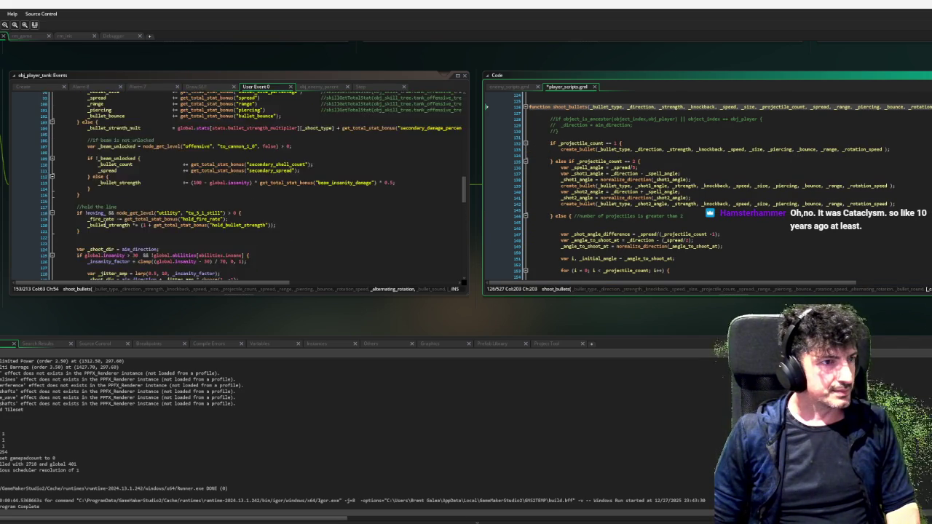
{"action": "scroll", "coordinate": [99, 222], "scroll_direction": "up", "scroll_amount": 8}
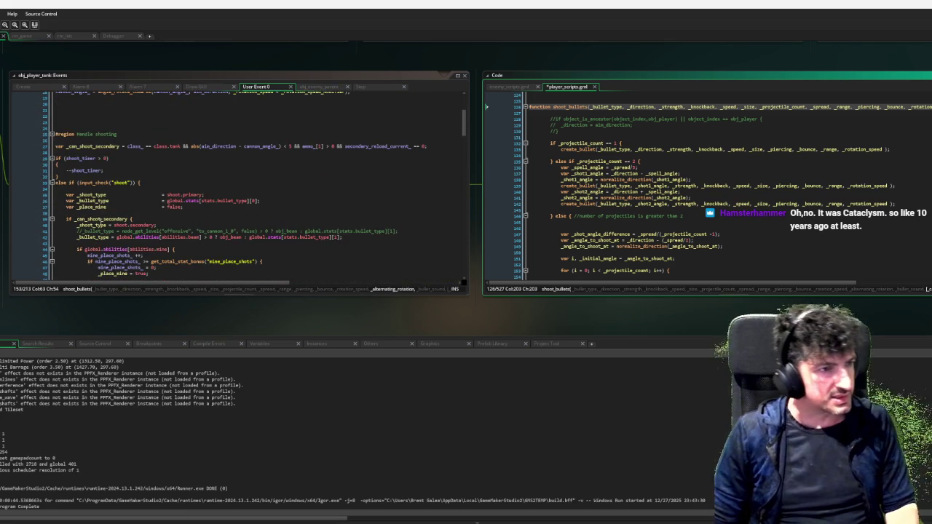
Declare var _can_corrupt = true; on the blank line after the shooting variables.
{"action": "left_click", "coordinate": [167, 212]}
{"action": "type", "text": "var _can"}
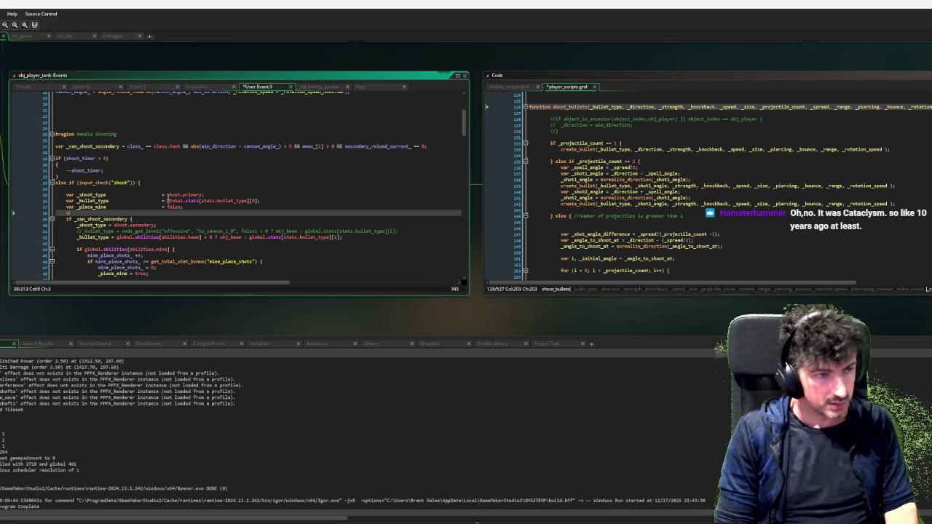
{"action": "type", "text": "_co"}
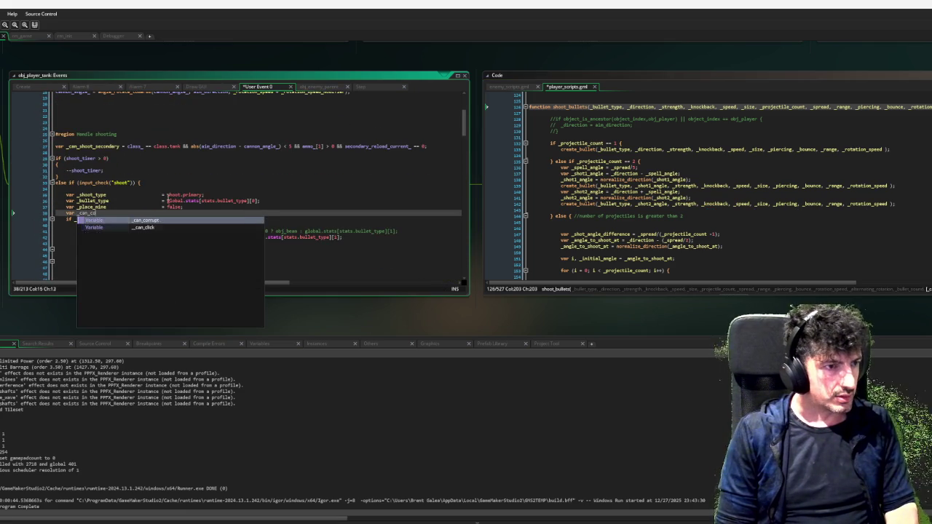
{"action": "key", "text": "Tab"}
{"action": "key", "text": "Tab"}
{"action": "key", "text": "Tab"}
{"action": "type", "text": "true;"}
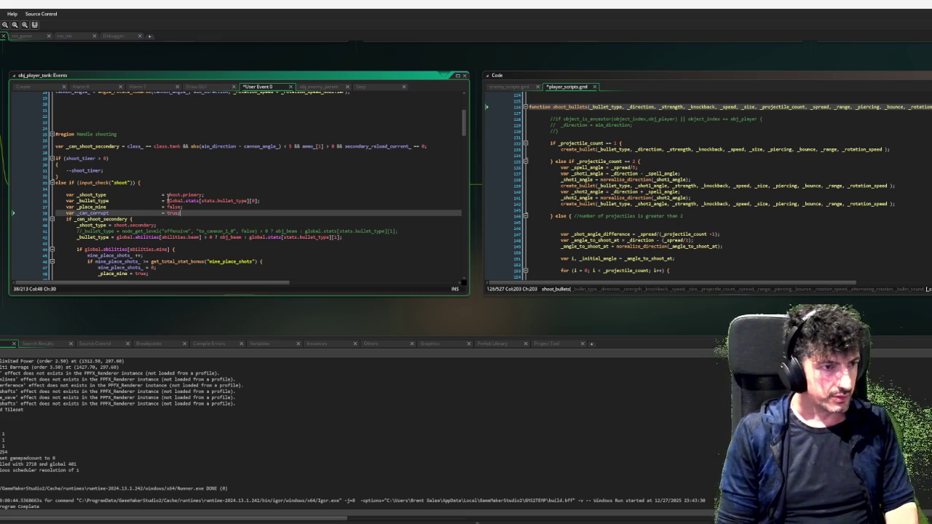
{"action": "key", "text": "Return"}
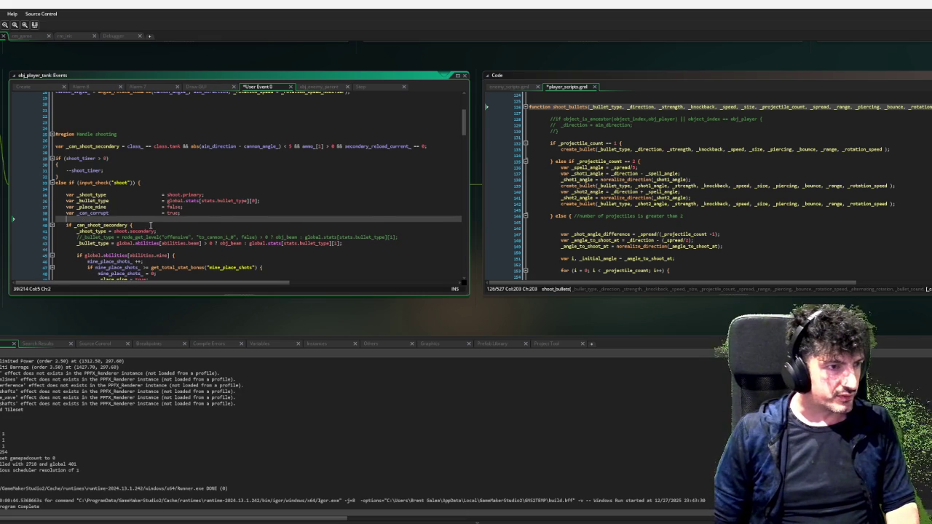
{"action": "scroll", "coordinate": [151, 226], "scroll_direction": "down", "scroll_amount": 1}
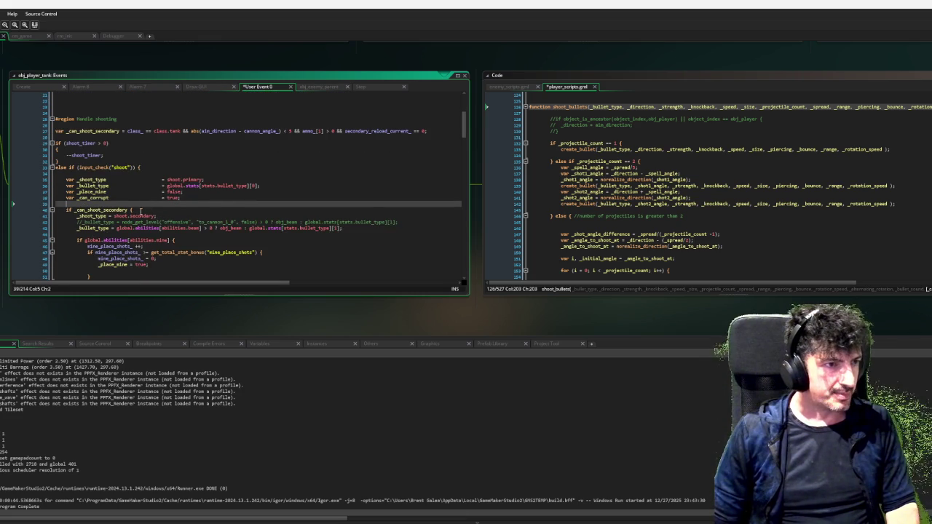
{"action": "scroll", "coordinate": [155, 214], "scroll_direction": "down", "scroll_amount": 1}
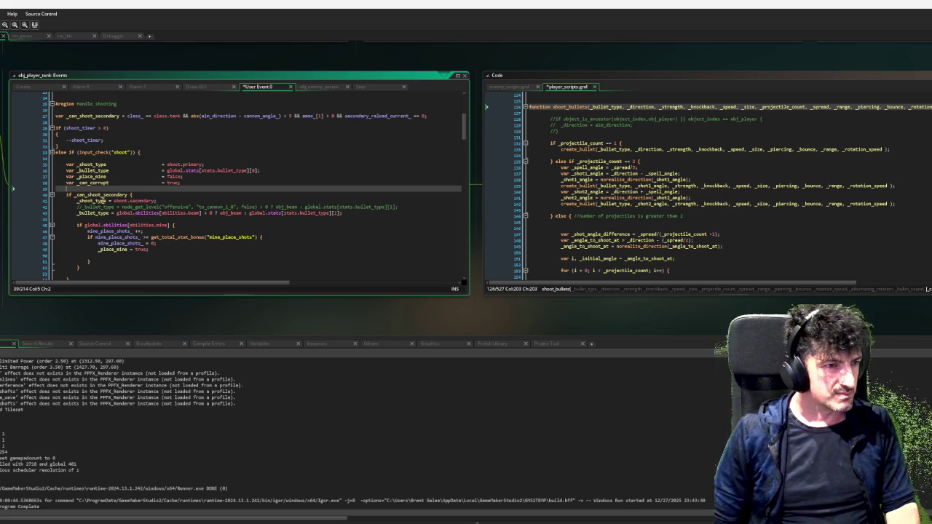
Add _can_corrupt = false; under the _shoot_type = shoot.secondary line.
{"action": "double_click", "coordinate": [101, 200]}
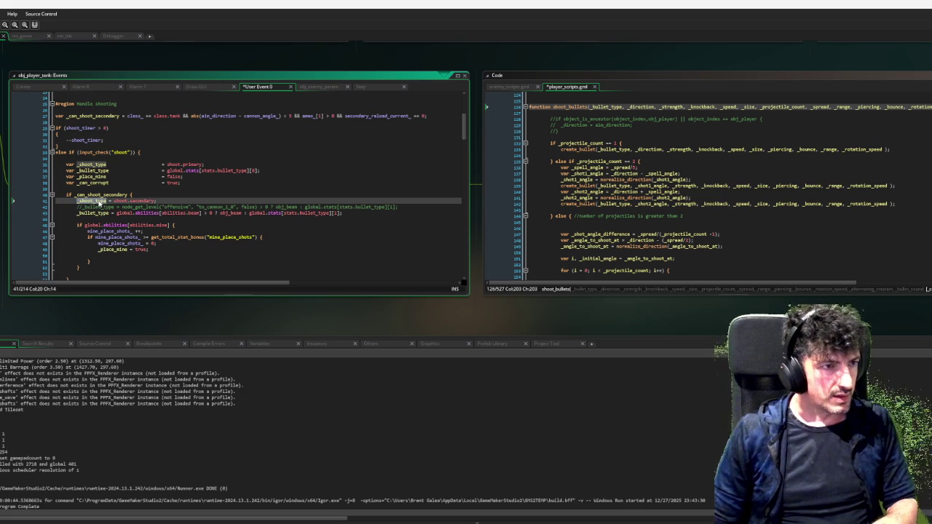
{"action": "left_click", "coordinate": [101, 183]}
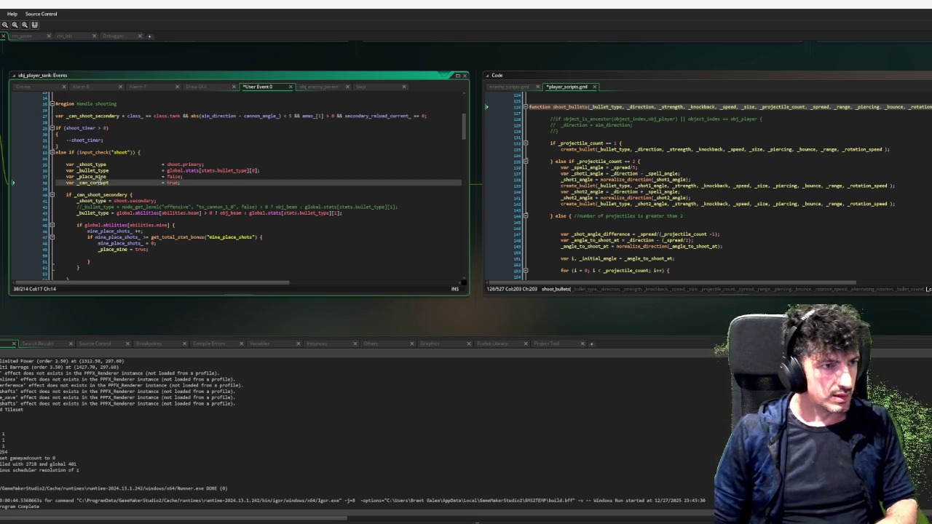
{"action": "left_click", "coordinate": [168, 199]}
{"action": "key", "text": "Return"}
{"action": "type", "text": "_can_corrupt = t"}
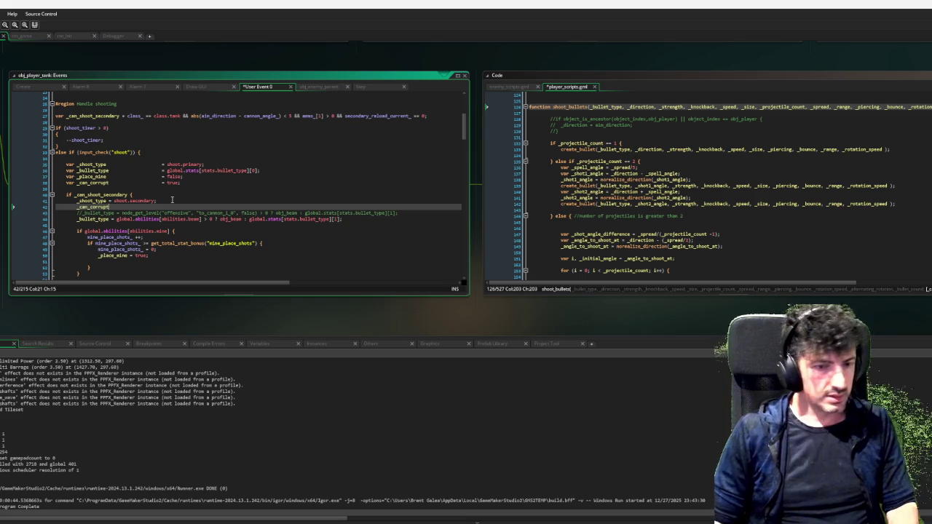
{"action": "type", "text": "alse;"}
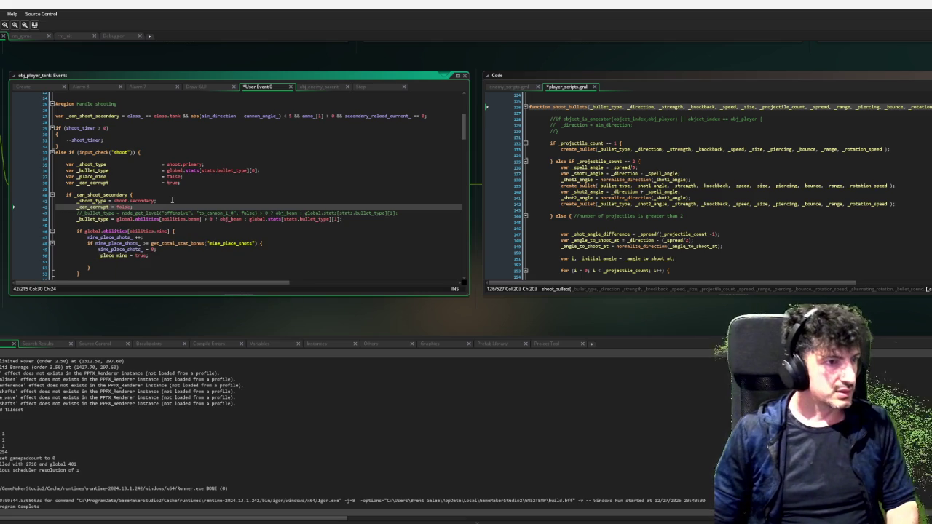
{"action": "double_click", "coordinate": [93, 207]}
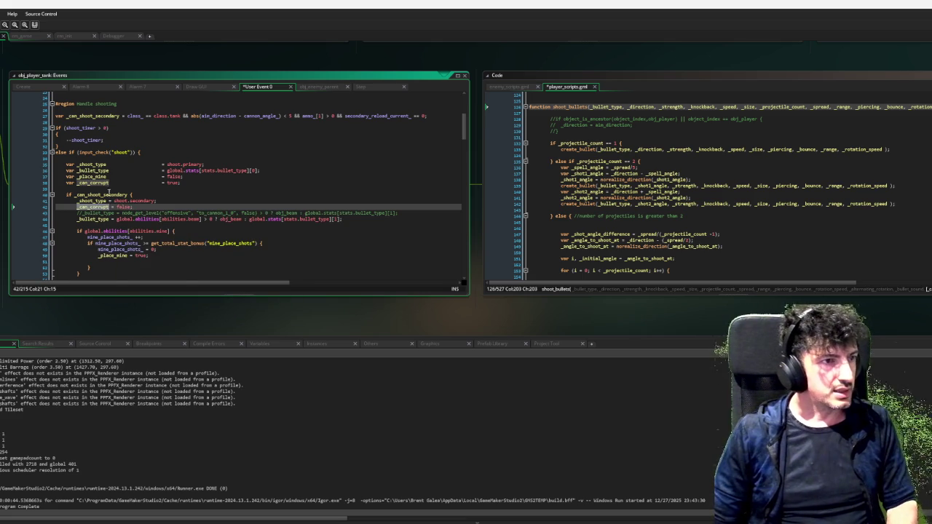
{"action": "scroll", "coordinate": [119, 191], "scroll_direction": "down", "scroll_amount": 20}
{"action": "scroll", "coordinate": [118, 192], "scroll_direction": "down", "scroll_amount": 7}
{"action": "left_click", "coordinate": [216, 207]}
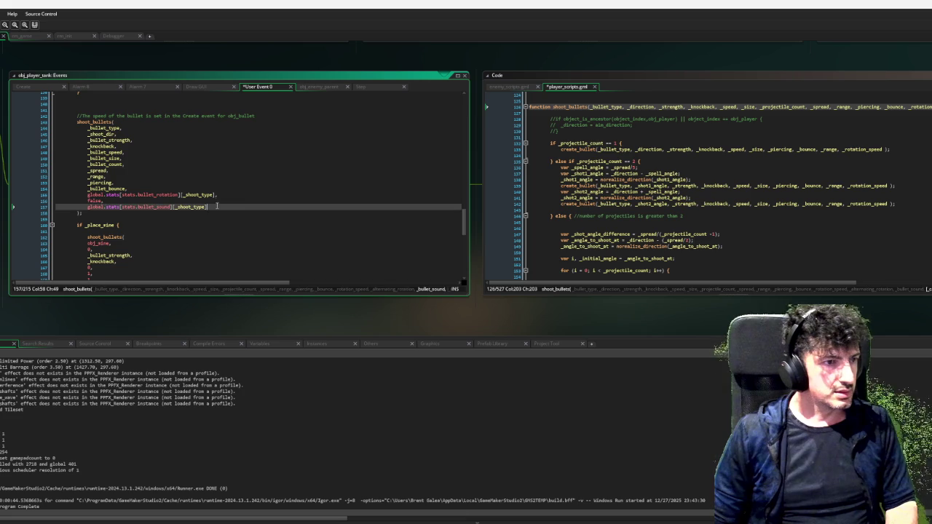
Pass _can_corrupt as the new final argument of the tank's shoot_bullets call.
{"action": "type", "text": ","}
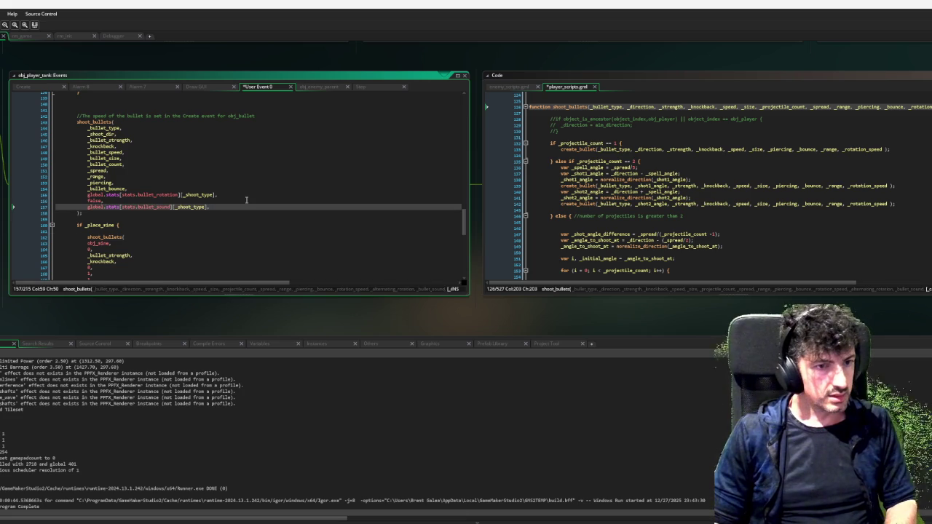
{"action": "key", "text": "Return"}
{"action": "type", "text": "_can_corrupt"}
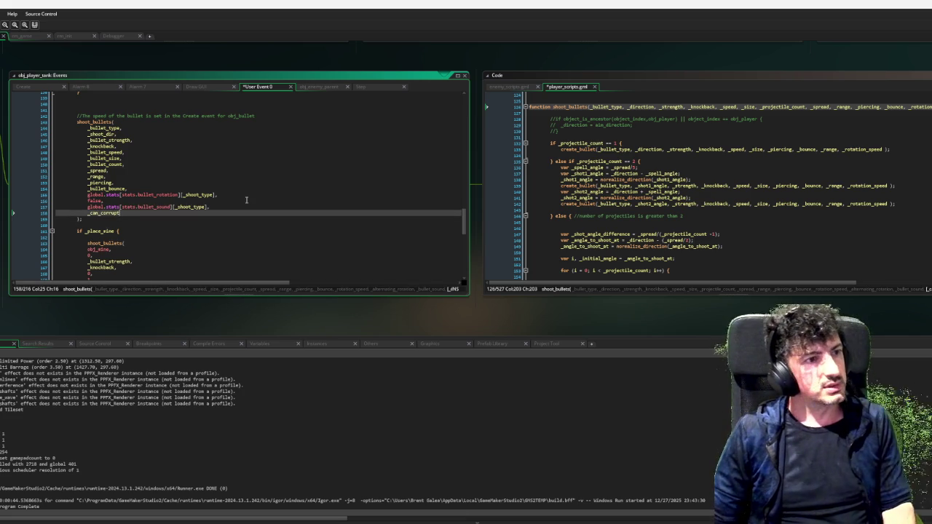
{"action": "scroll", "coordinate": [246, 200], "scroll_direction": "down", "scroll_amount": 5}
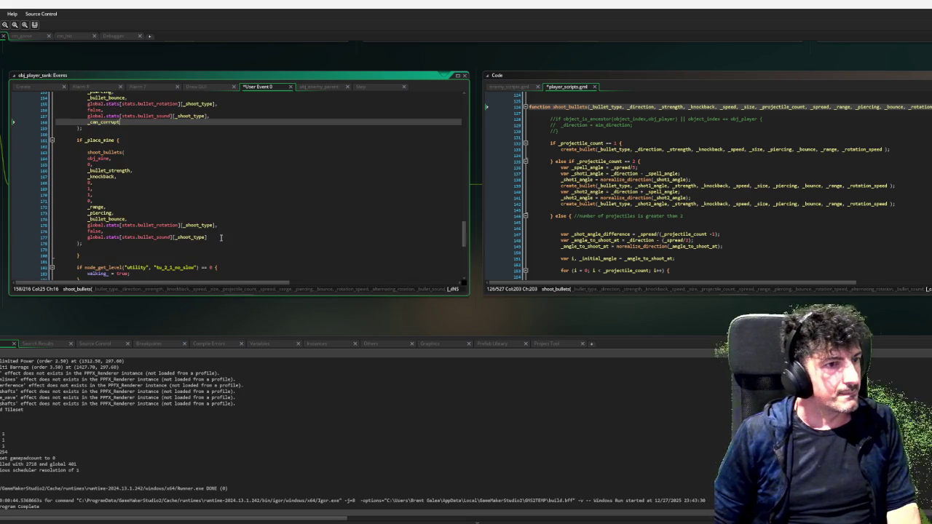
Add false as the final argument of the _place_mine shoot_bullets call.
{"action": "left_click", "coordinate": [221, 237]}
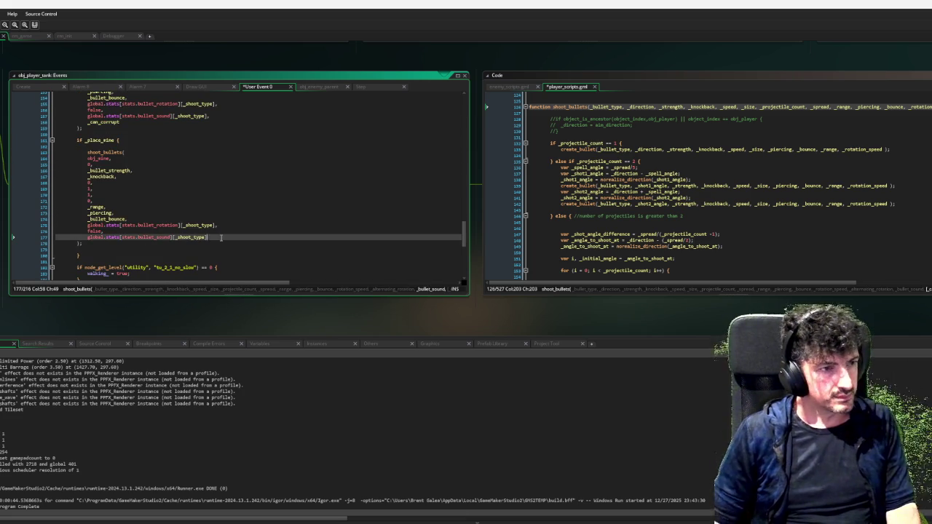
{"action": "type", "text": ","}
{"action": "key", "text": "Return"}
{"action": "type", "text": "false"}
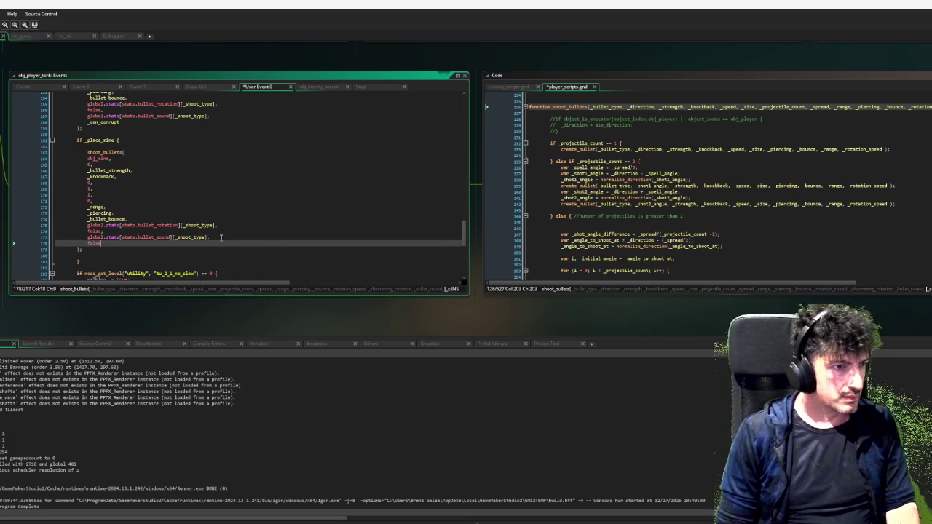
{"action": "scroll", "coordinate": [221, 237], "scroll_direction": "down", "scroll_amount": 2}
{"action": "scroll", "coordinate": [215, 239], "scroll_direction": "down", "scroll_amount": 3}
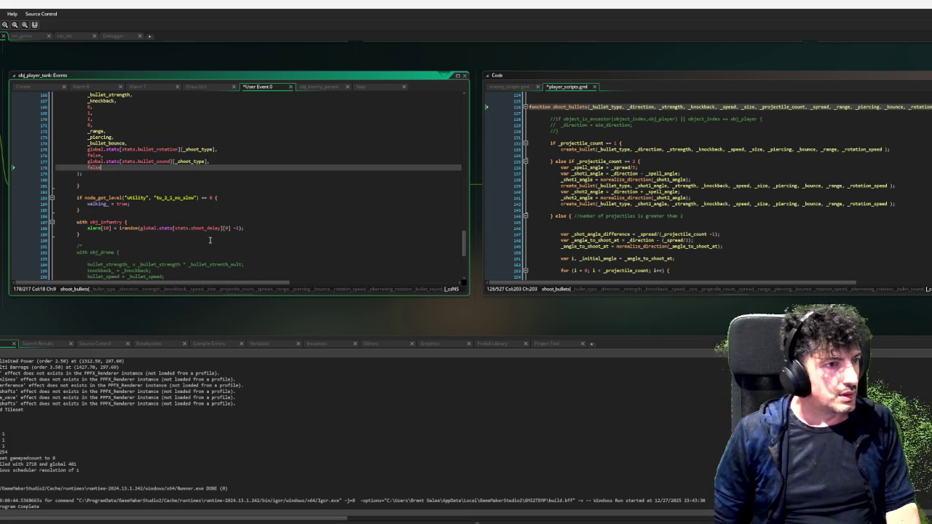
{"action": "scroll", "coordinate": [210, 240], "scroll_direction": "up", "scroll_amount": 5}
{"action": "scroll", "coordinate": [210, 240], "scroll_direction": "up", "scroll_amount": 3}
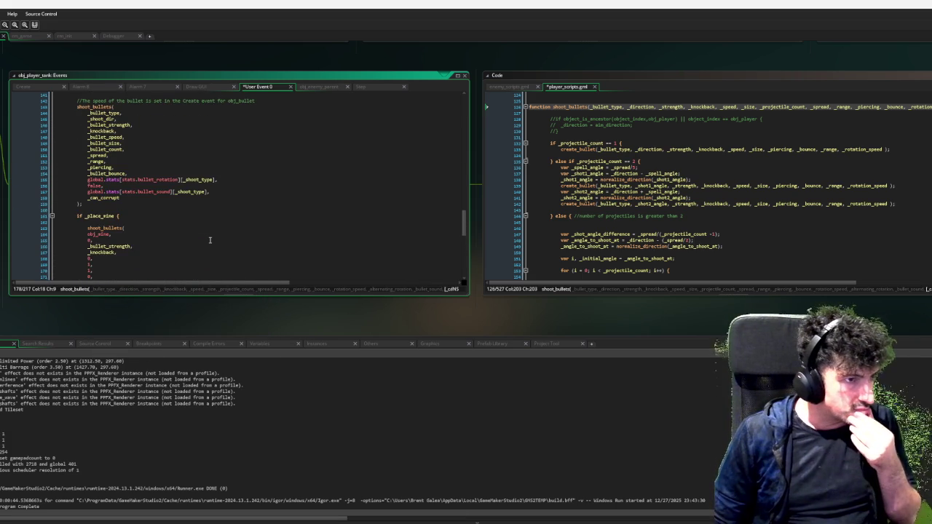
{"action": "scroll", "coordinate": [209, 240], "scroll_direction": "down", "scroll_amount": 6}
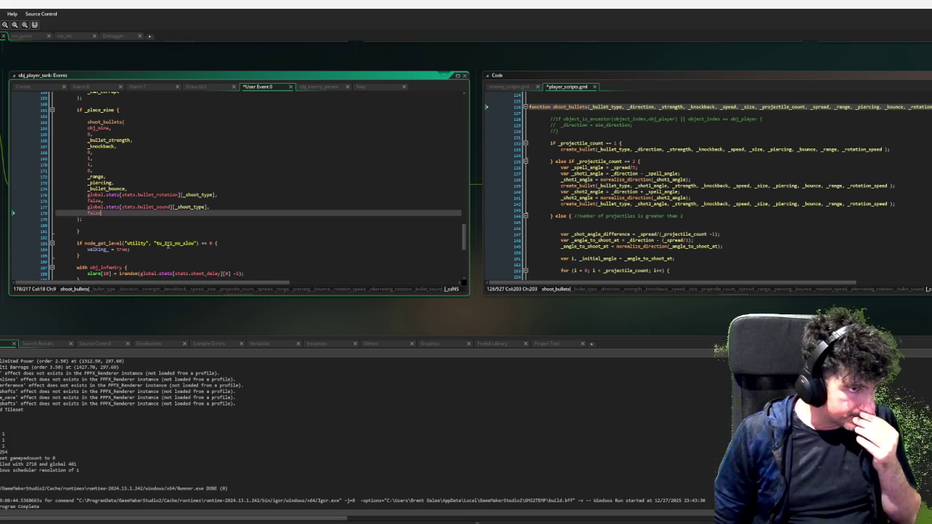
{"action": "scroll", "coordinate": [177, 240], "scroll_direction": "up", "scroll_amount": 5}
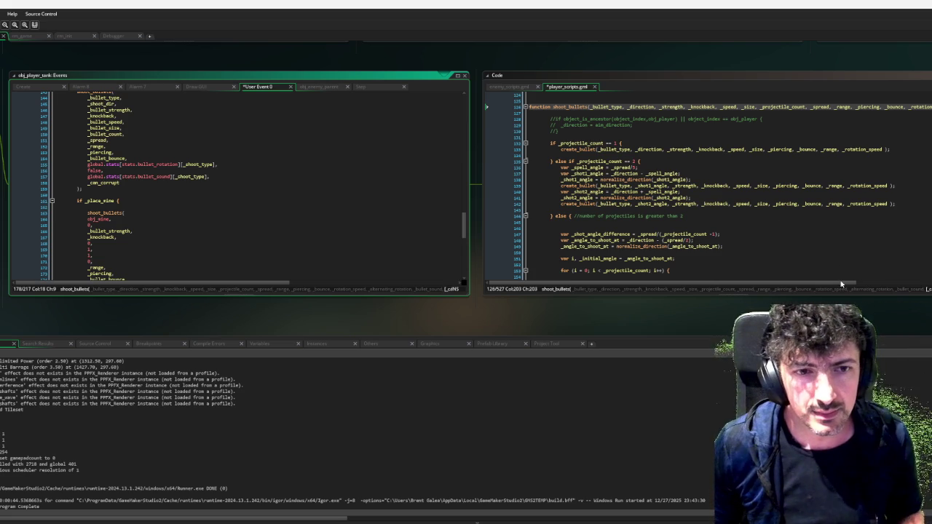
On line 131 of player_scripts.gml, insert an empty 'if _can_corrupt {' block with a blank body.
{"action": "left_click", "coordinate": [632, 138]}
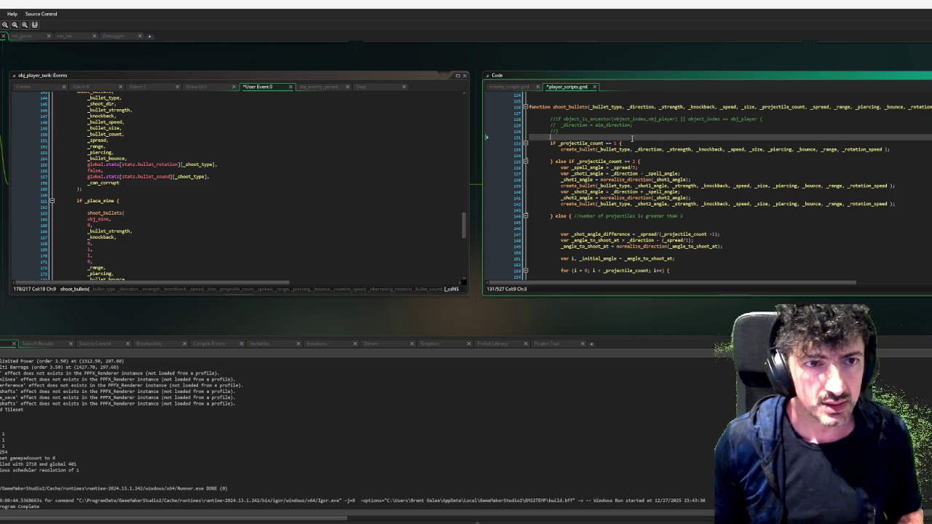
{"action": "key", "text": "Return"}
{"action": "key", "text": "Return"}
{"action": "key", "text": "Return"}
{"action": "key", "text": "Up"}
{"action": "key", "text": "Up"}
{"action": "type", "text": "if"}
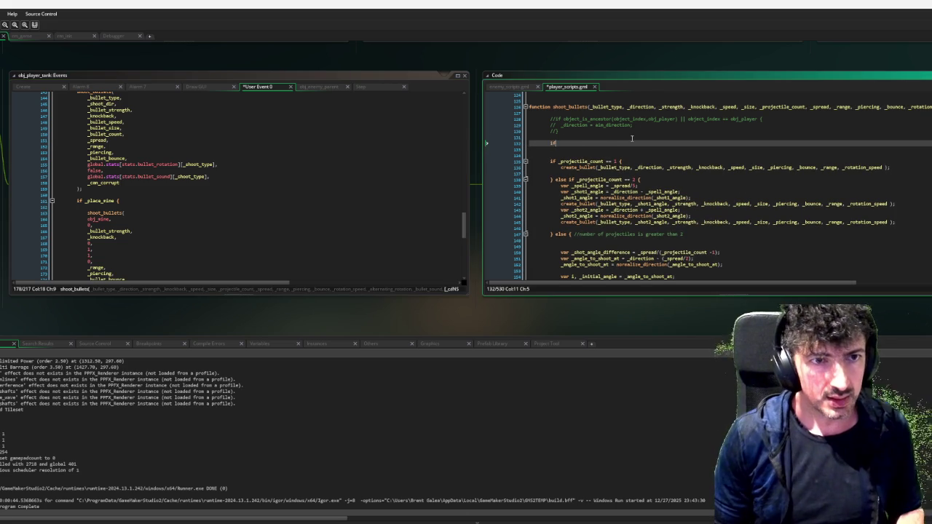
{"action": "type", "text": " _con"}
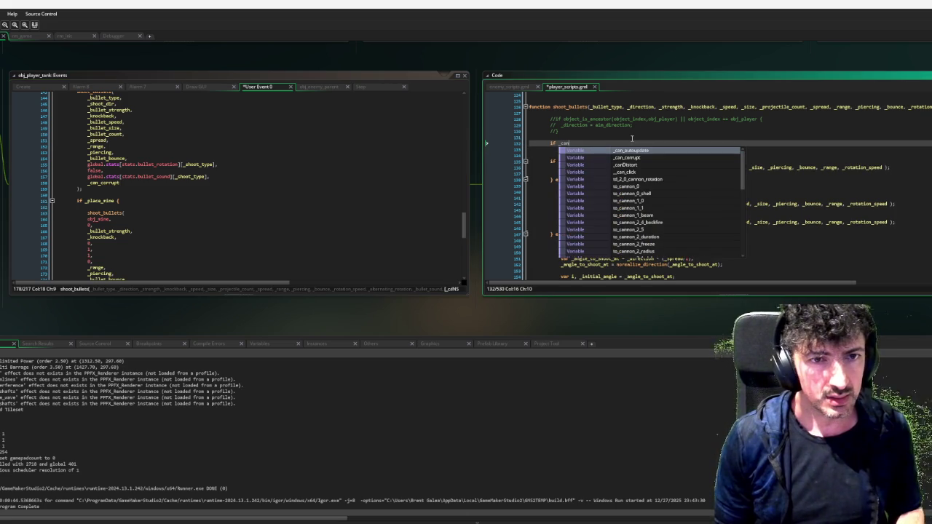
{"action": "key", "text": "Down"}
{"action": "key", "text": "Return"}
{"action": "type", "text": "{"}
{"action": "key", "text": "Return"}
{"action": "key", "text": "Return"}
{"action": "key", "text": "Return"}
{"action": "key", "text": "Up"}
{"action": "key", "text": "Up"}
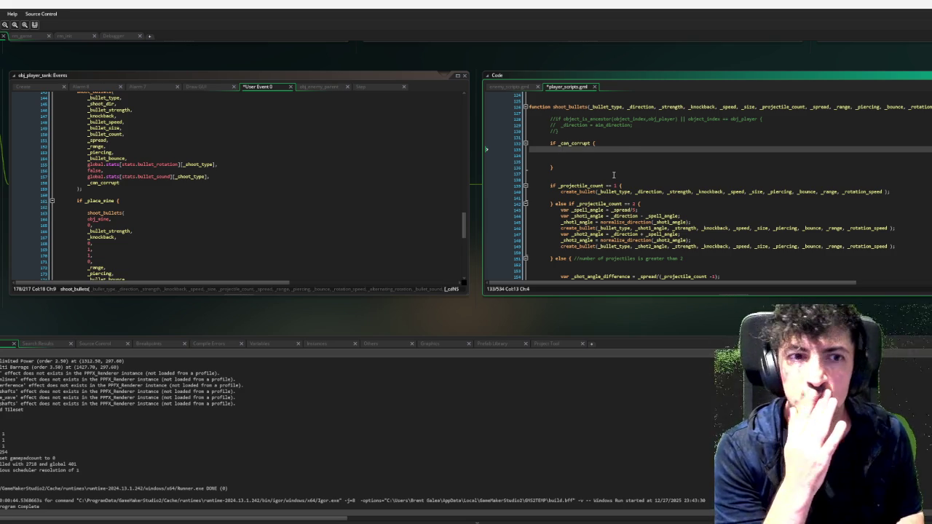
{"action": "key", "text": "Up"}
{"action": "key", "text": "End"}
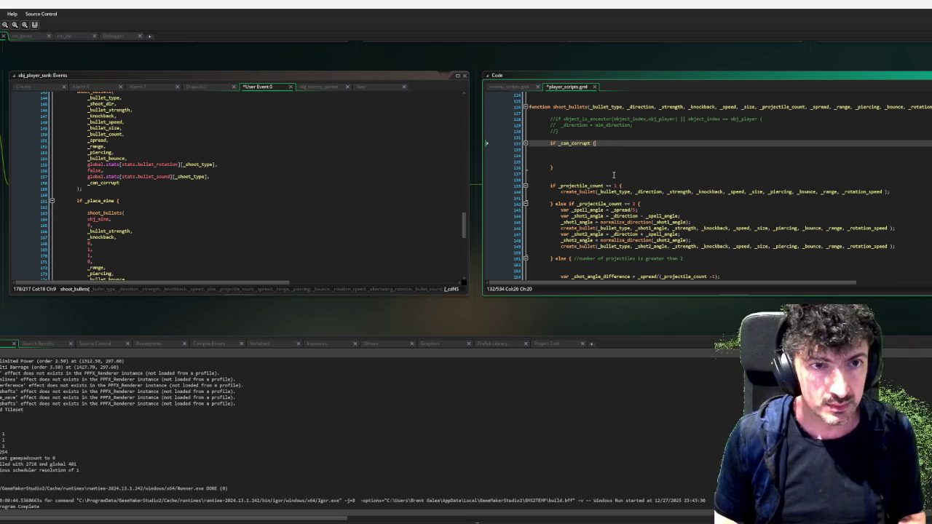
Require global.insanity above a new 'var _min_insanity = 50' in the _can_corrupt condition.
{"action": "key", "text": "BackSpace"}
{"action": "type", "text": "&& global.insan"}
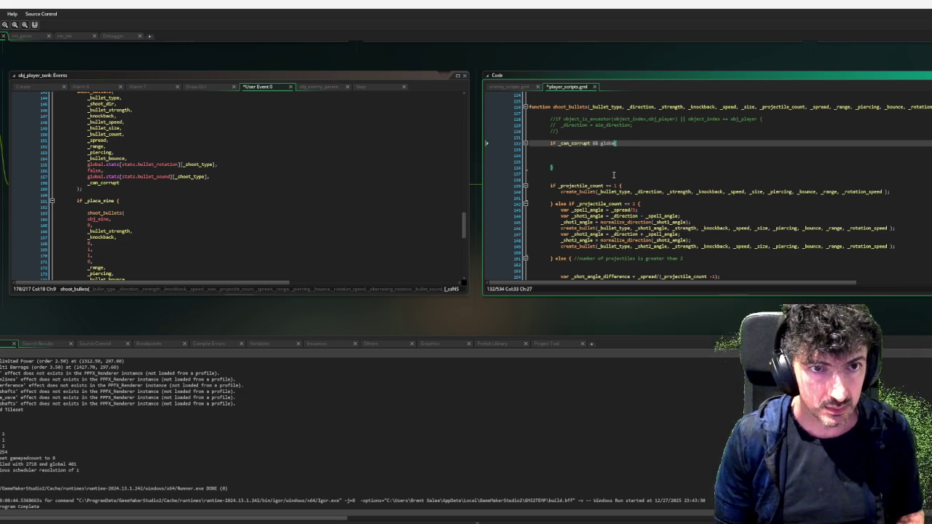
{"action": "type", "text": "ity "}
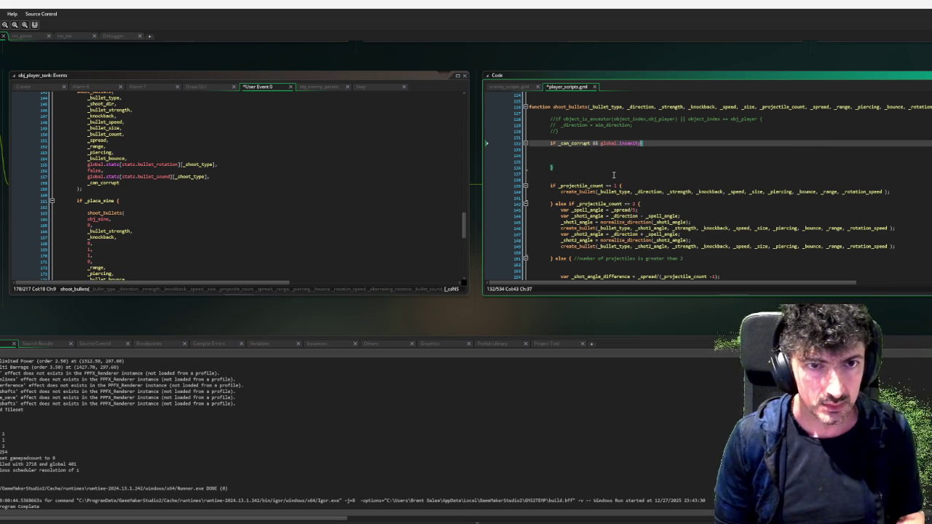
{"action": "type", "text": "> 50"}
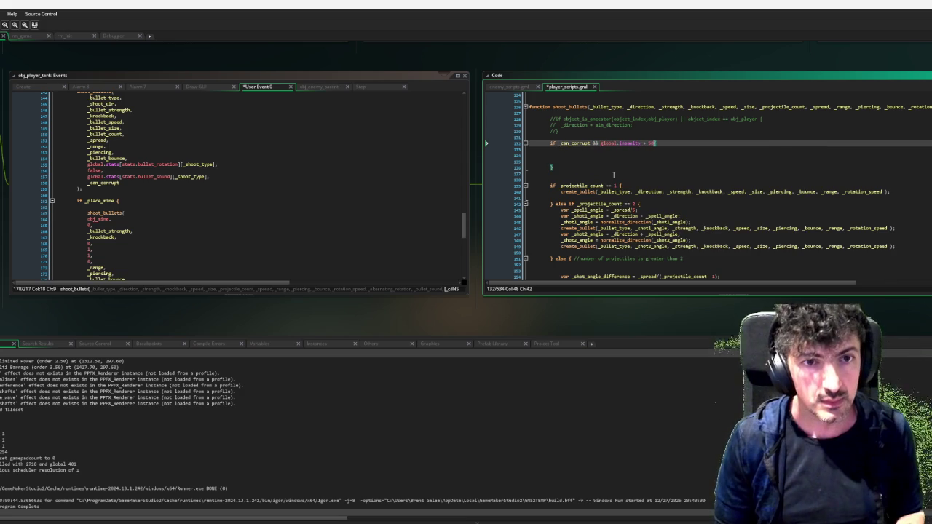
{"action": "type", "text": " {"}
{"action": "key", "text": "Return"}
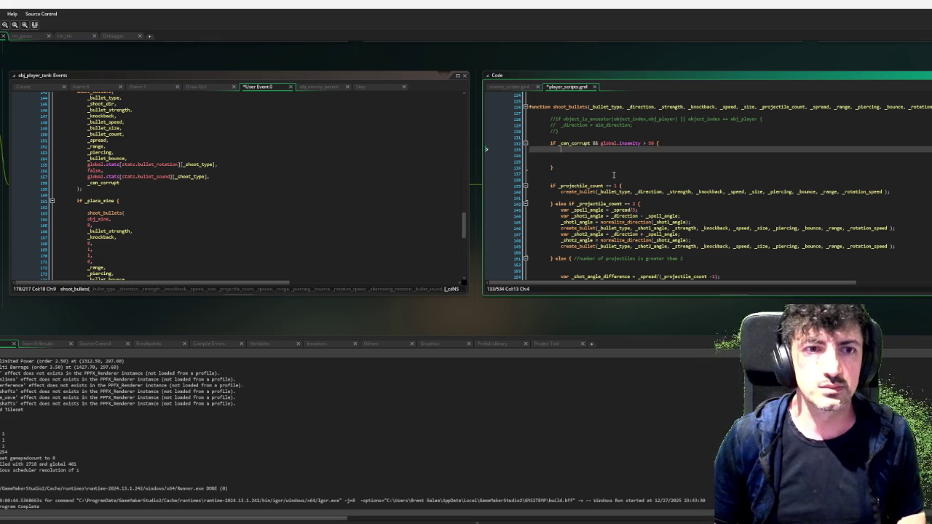
{"action": "key", "text": "Up"}
{"action": "key", "text": "Up"}
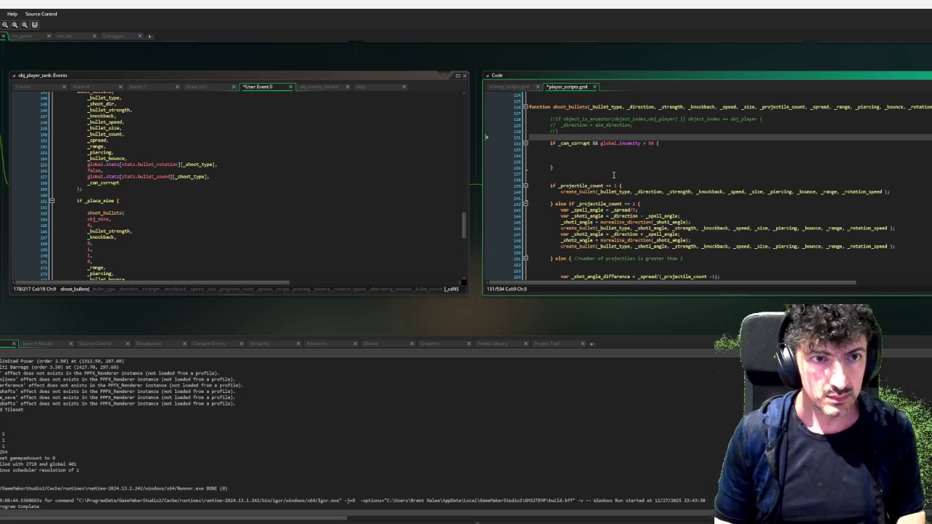
{"action": "type", "text": "var _m"}
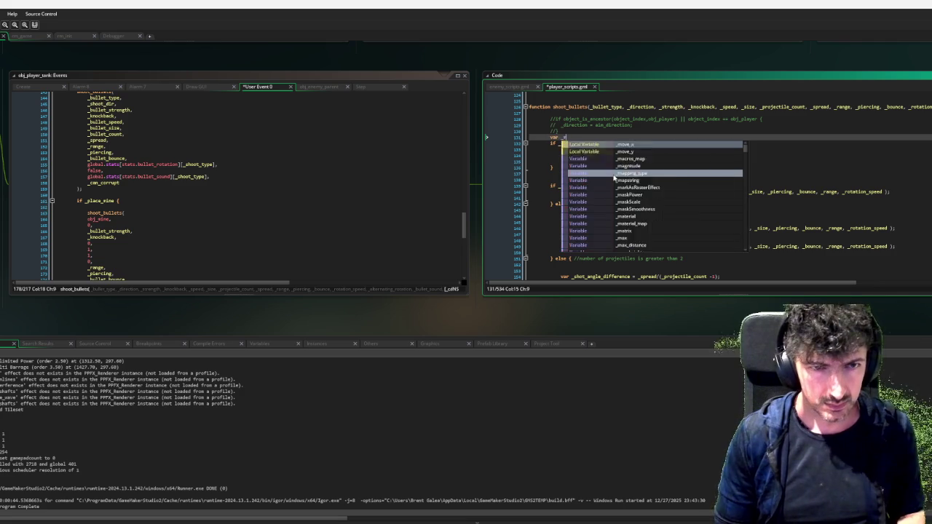
{"action": "type", "text": "in_insanity"}
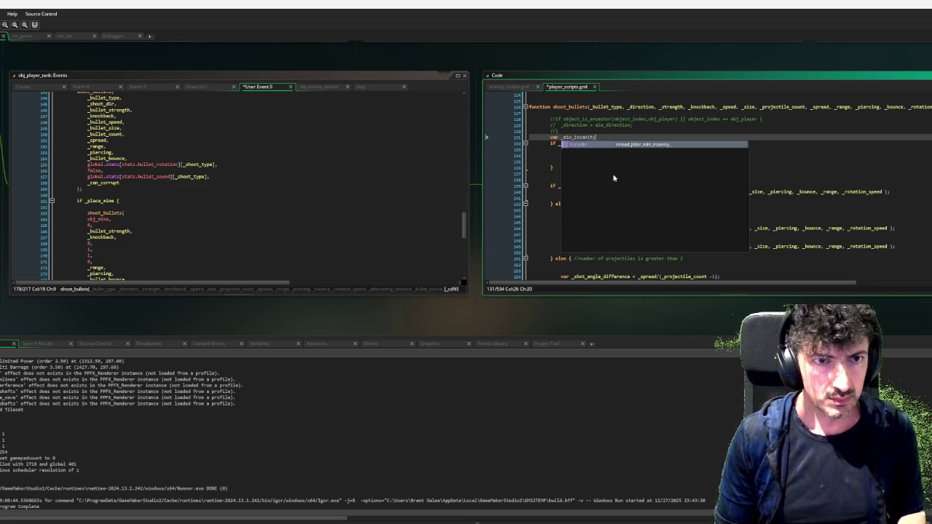
{"action": "type", "text": " = 50;"}
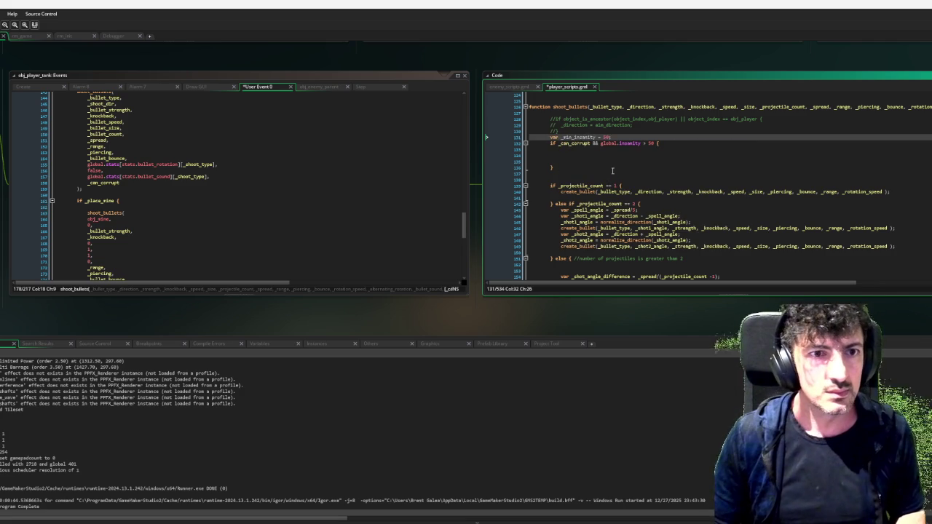
{"action": "double_click", "coordinate": [576, 137]}
{"action": "key", "text": "ctrl+c"}
{"action": "double_click", "coordinate": [650, 143]}
{"action": "key", "text": "ctrl+v"}
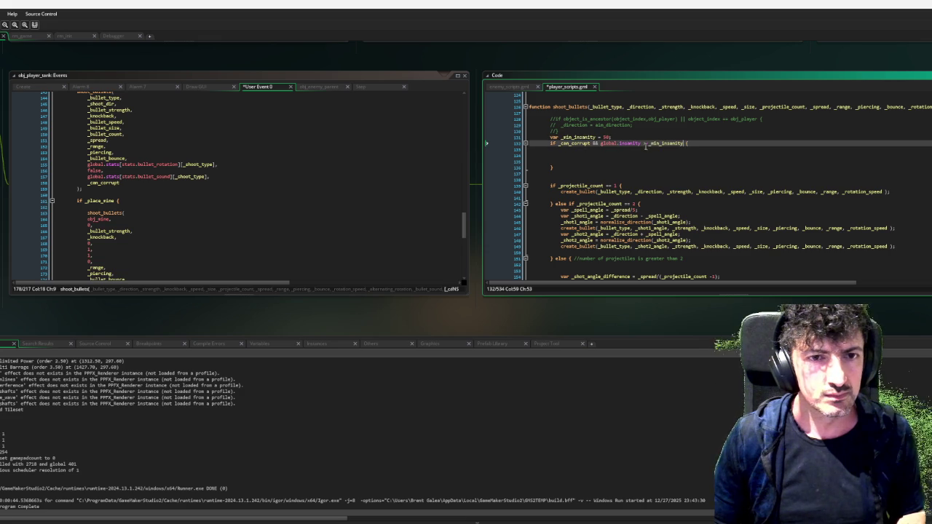
Inside the corruption block, add 'var _chance = global.insanity - _min_insanity'.
{"action": "left_click", "coordinate": [575, 155]}
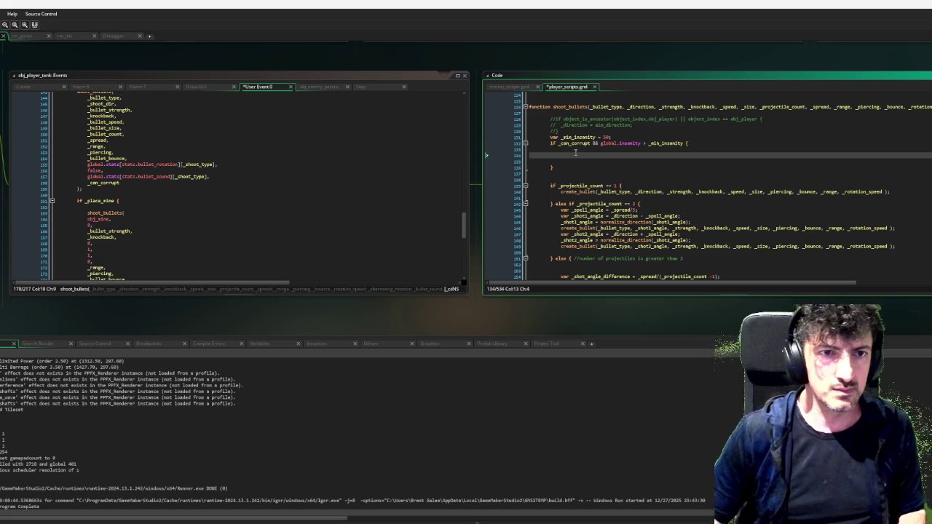
{"action": "key", "text": "ctrl+d"}
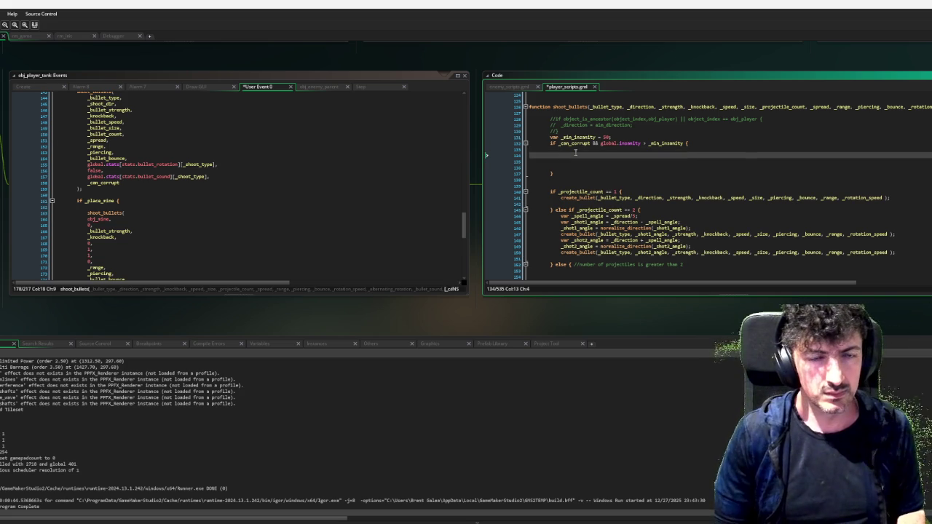
{"action": "type", "text": "var _"}
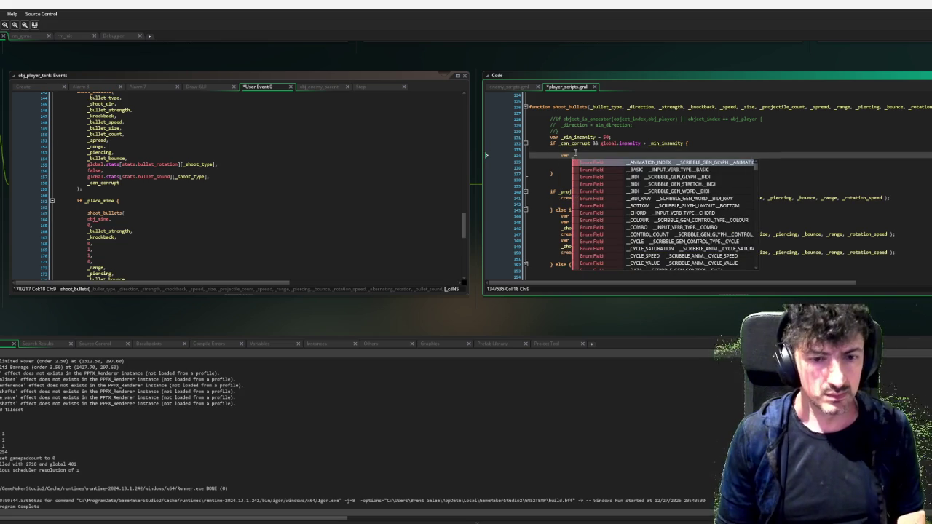
{"action": "type", "text": "chance ="}
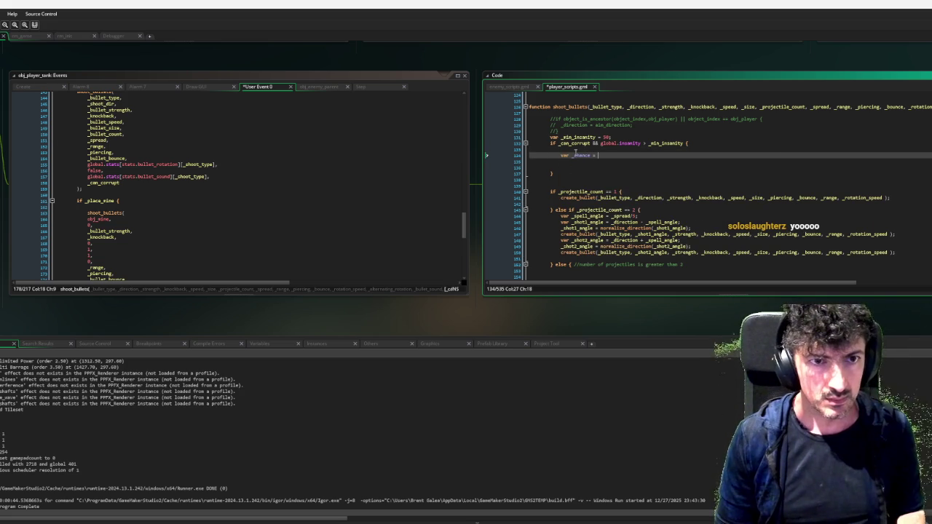
{"action": "type", "text": " global._"}
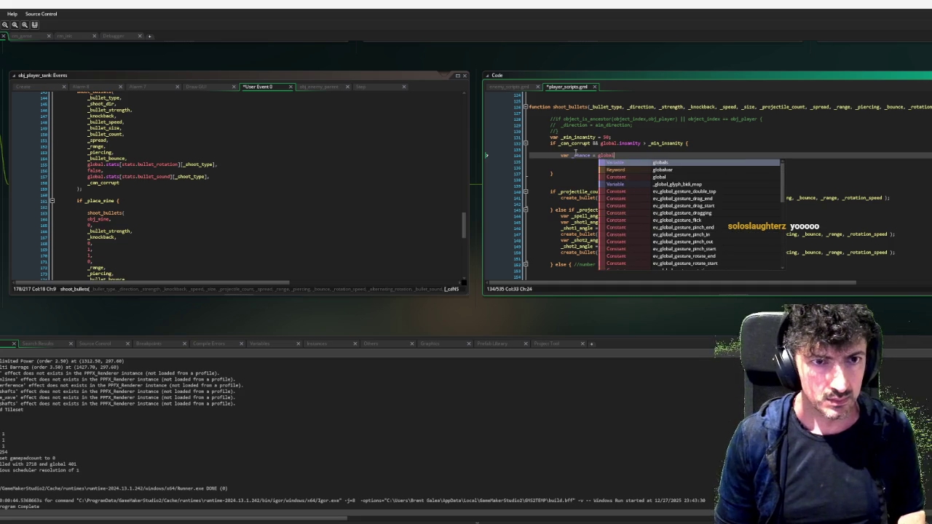
{"action": "key", "text": "BackSpace"}
{"action": "type", "text": "insanity "}
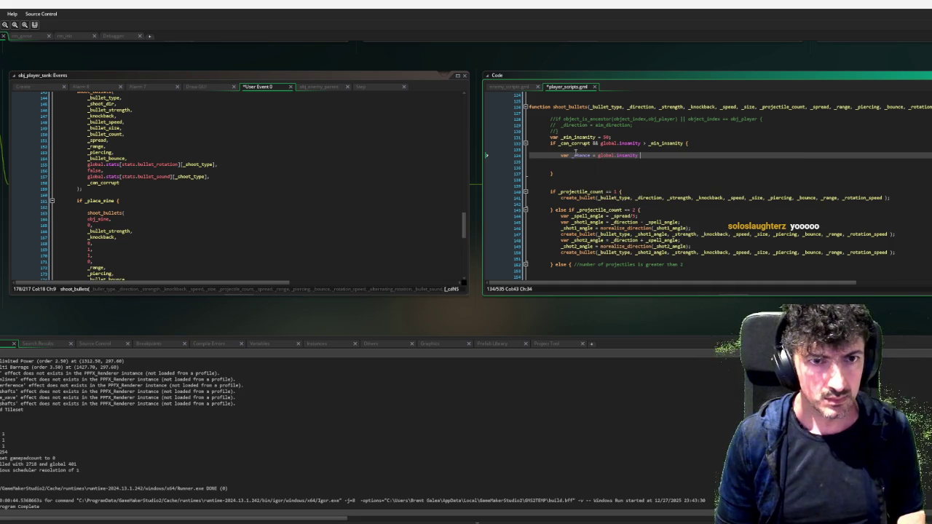
{"action": "type", "text": "- _min_insanity * ("}
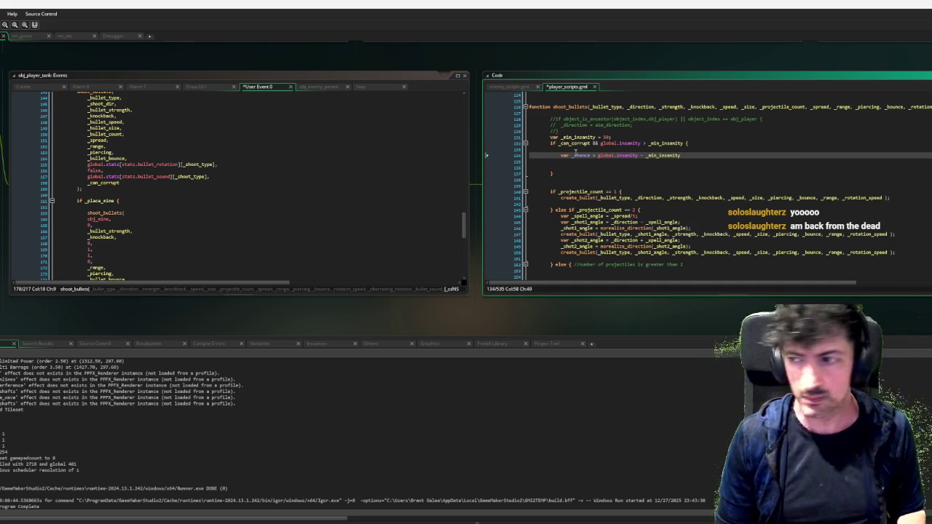
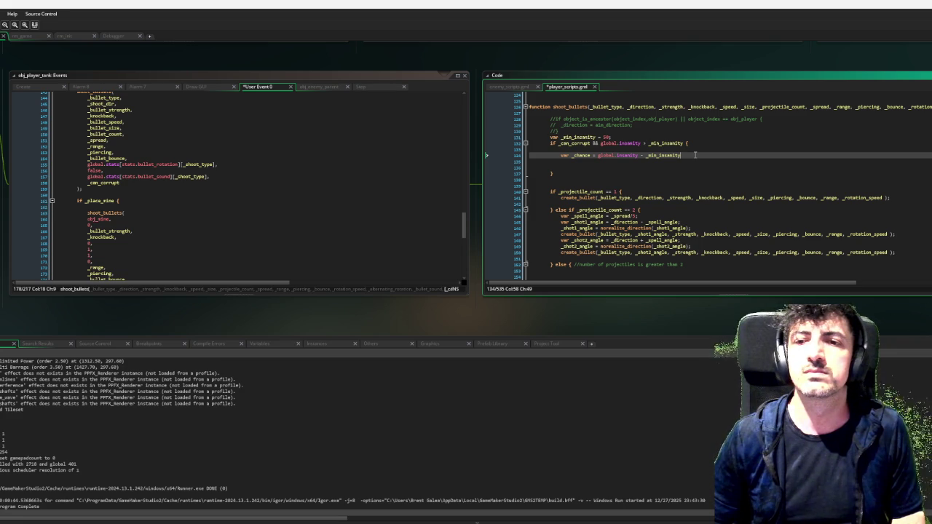
Change the _chance formula to ((global.insanity - _min_insanity) * 1.5) * 0.01.
{"action": "type", "text": " * 5"}
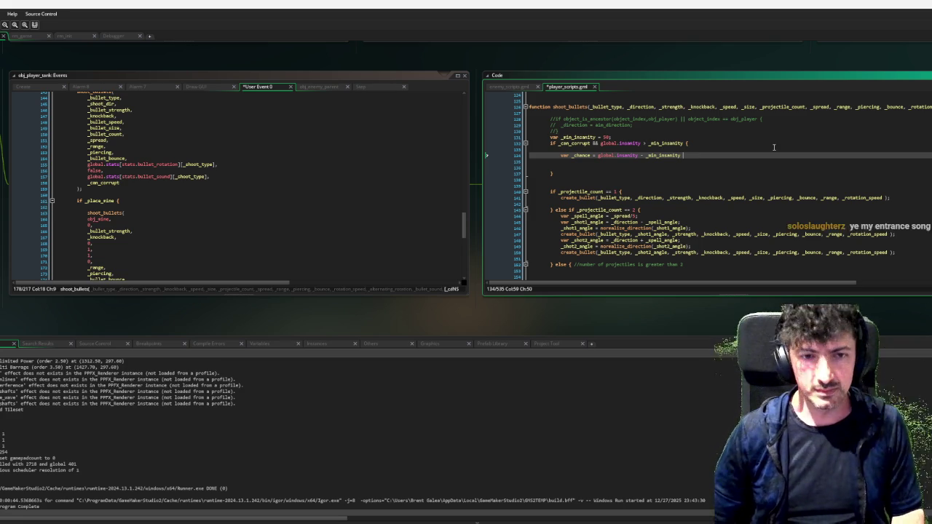
{"action": "key", "text": "BackSpace"}
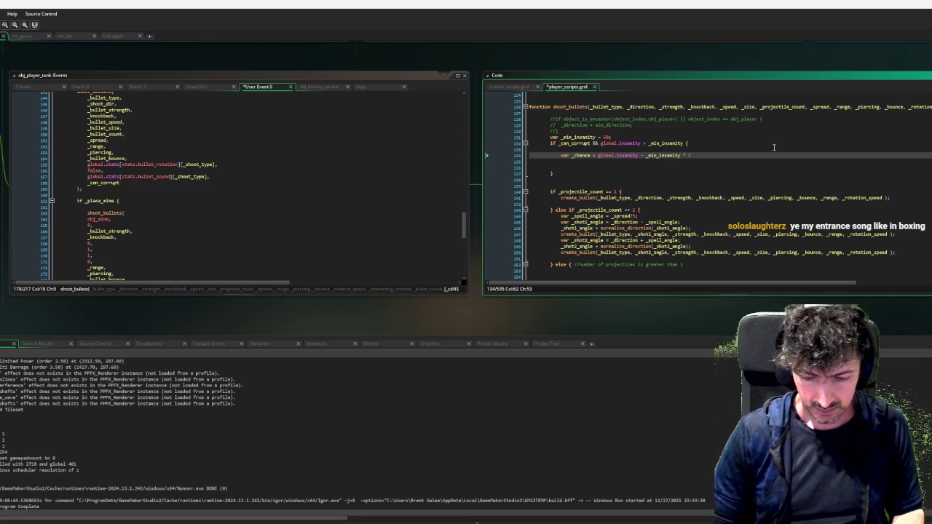
{"action": "type", "text": "1.5"}
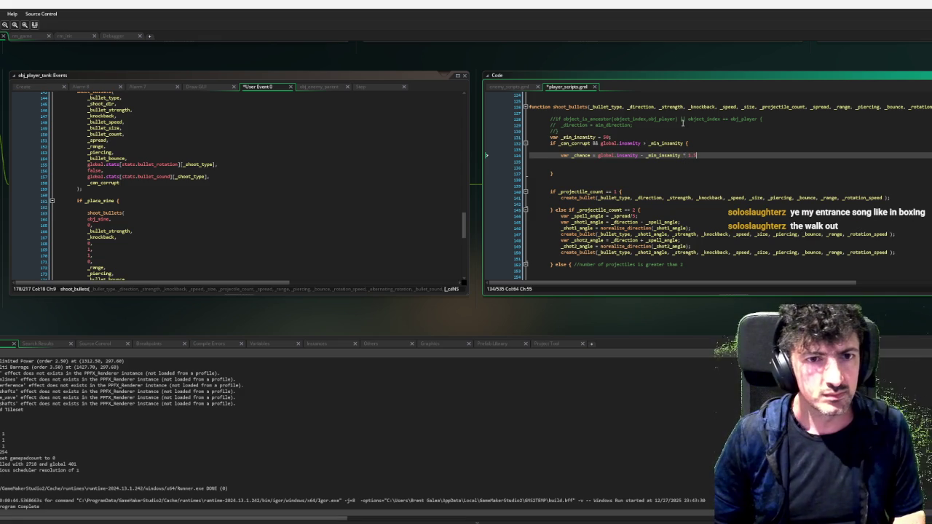
{"action": "key", "text": "Left"}
{"action": "key", "text": "Left"}
{"action": "key", "text": "Left"}
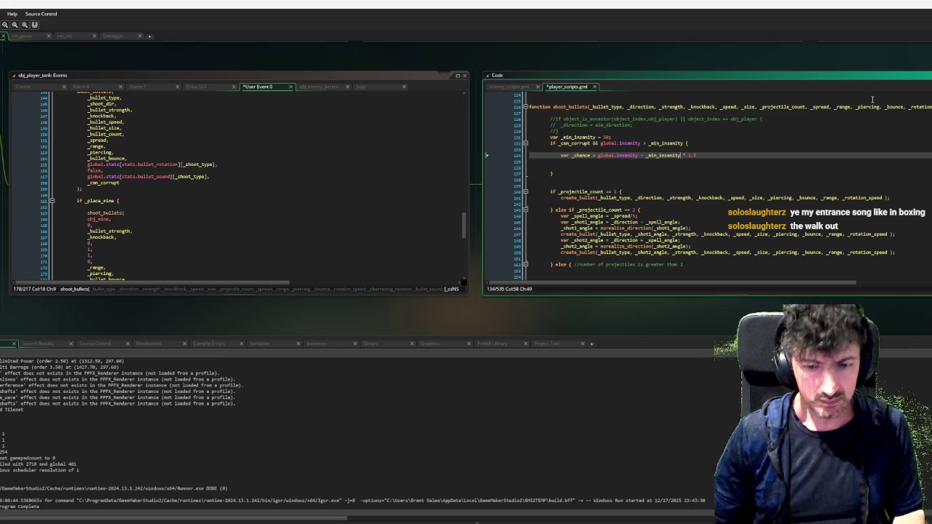
{"action": "type", "text": ")"}
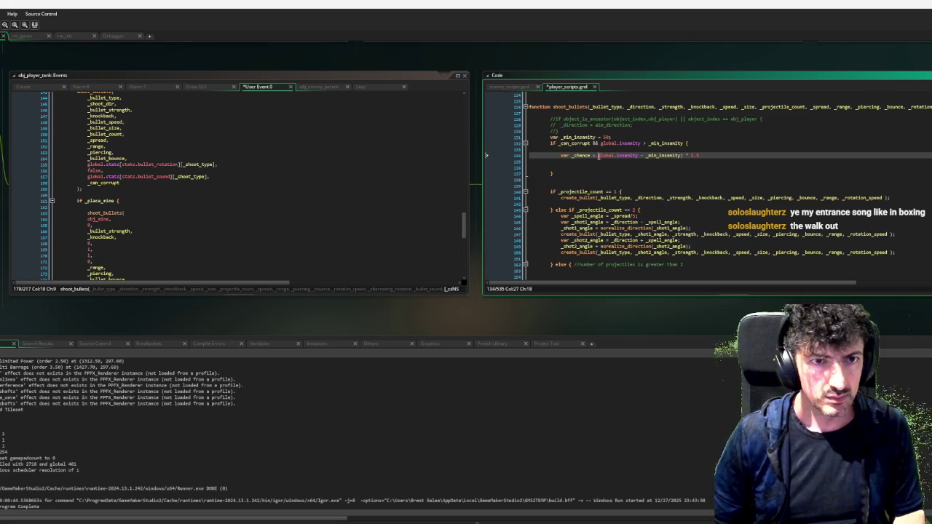
{"action": "type", "text": "("}
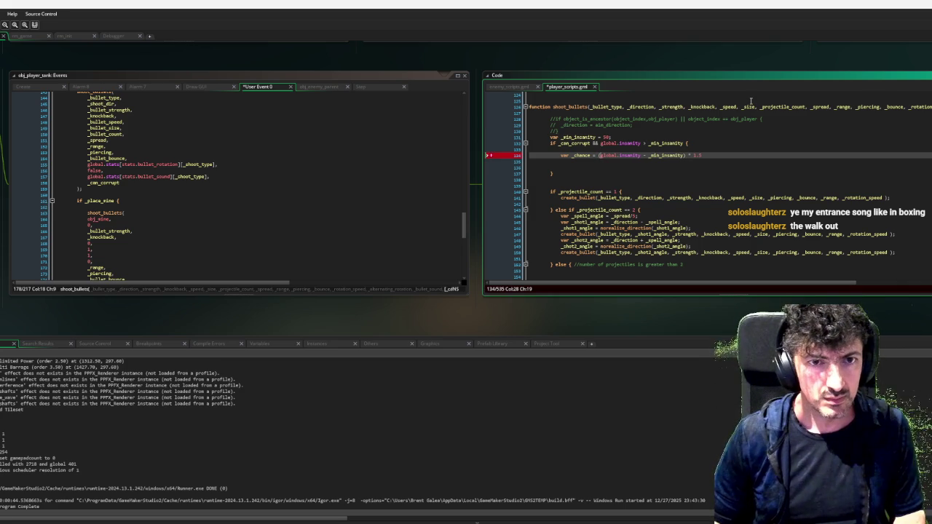
{"action": "key", "text": "Left"}
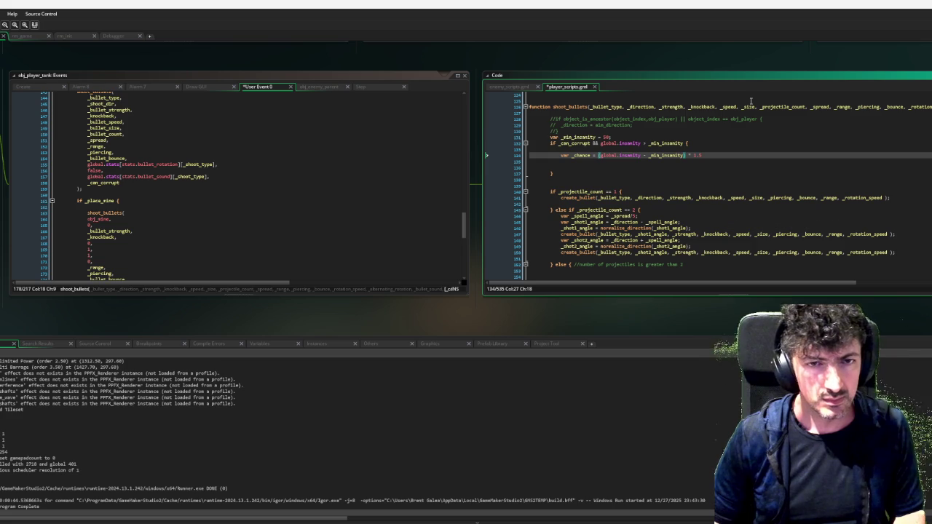
{"action": "type", "text": "("}
{"action": "left_click", "coordinate": [726, 157]}
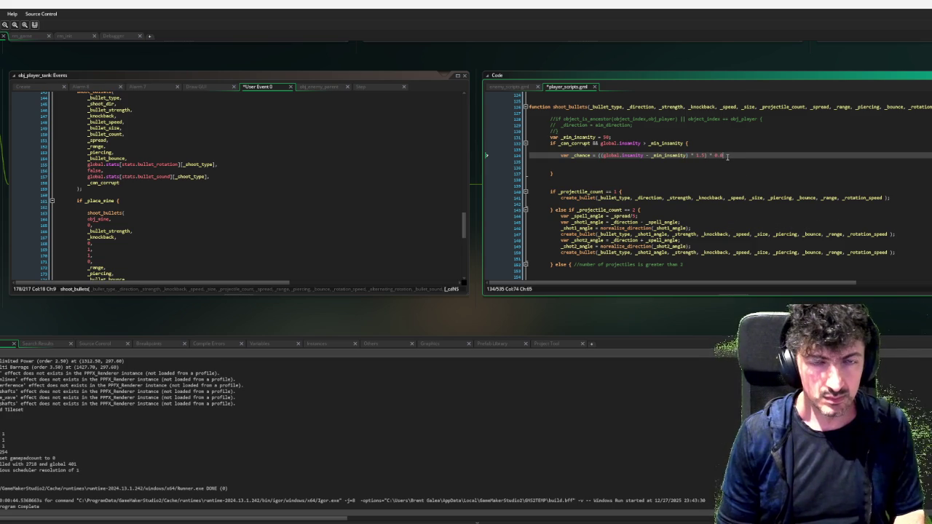
{"action": "type", "text": ")"}
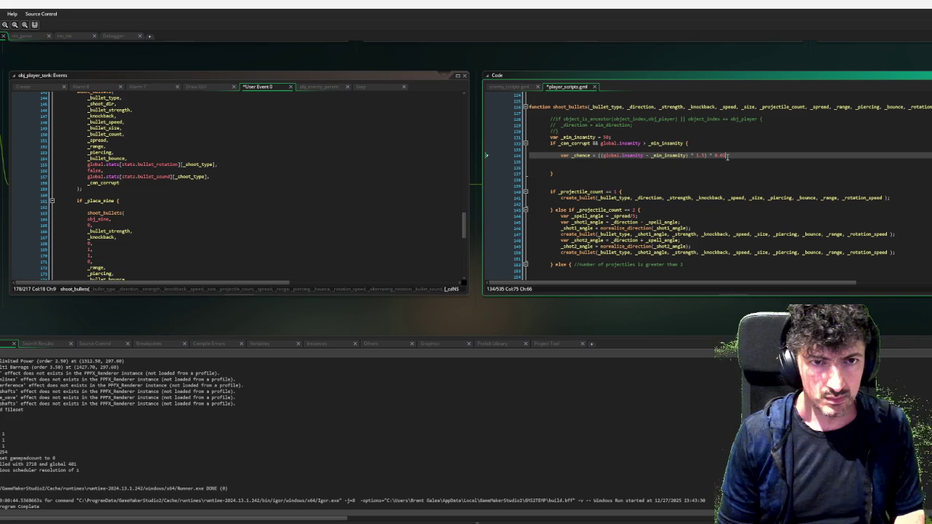
Add an if chance(_chance) { block below the chance formula.
{"action": "key", "text": "Down"}
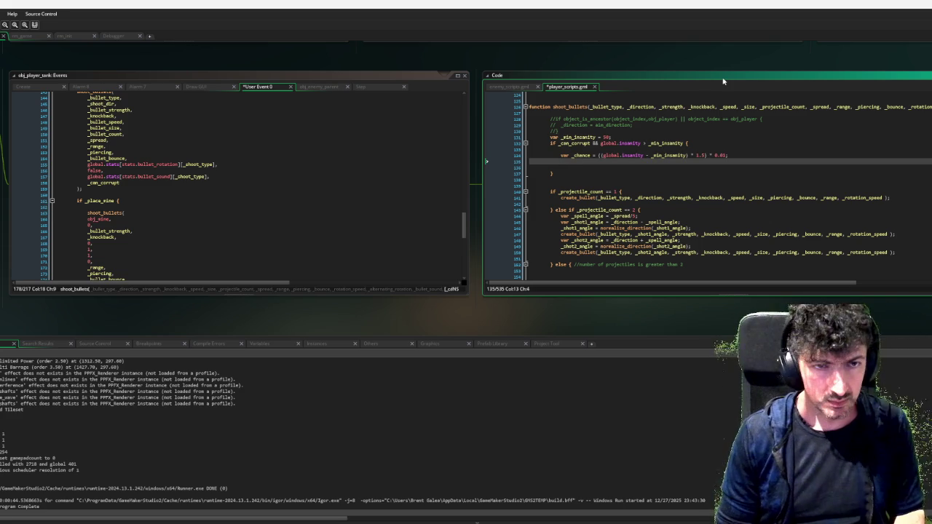
{"action": "key", "text": "Return"}
{"action": "type", "text": "if chance(_chance) "}
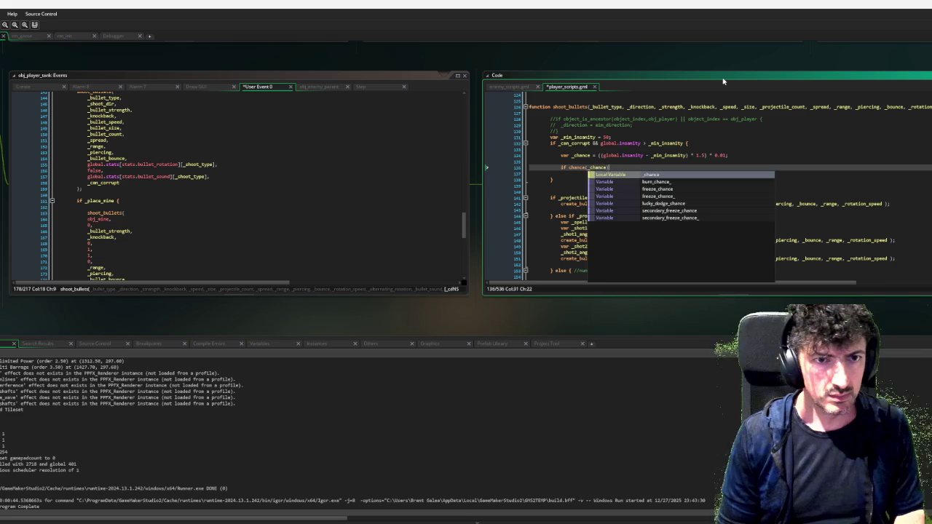
{"action": "type", "text": "{"}
{"action": "key", "text": "Return"}
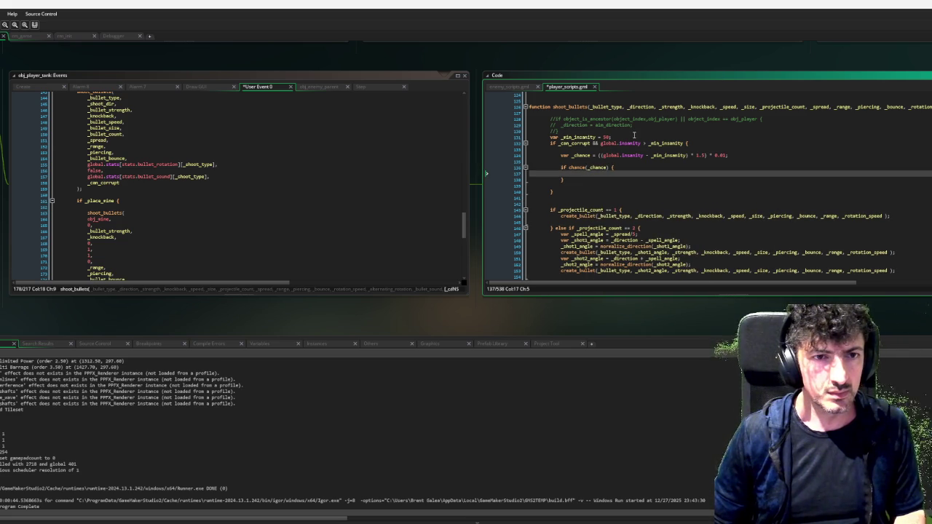
Declare var _corrupted = false; below the _min_insanity declaration.
{"action": "left_click", "coordinate": [630, 137]}
{"action": "key", "text": "Return"}
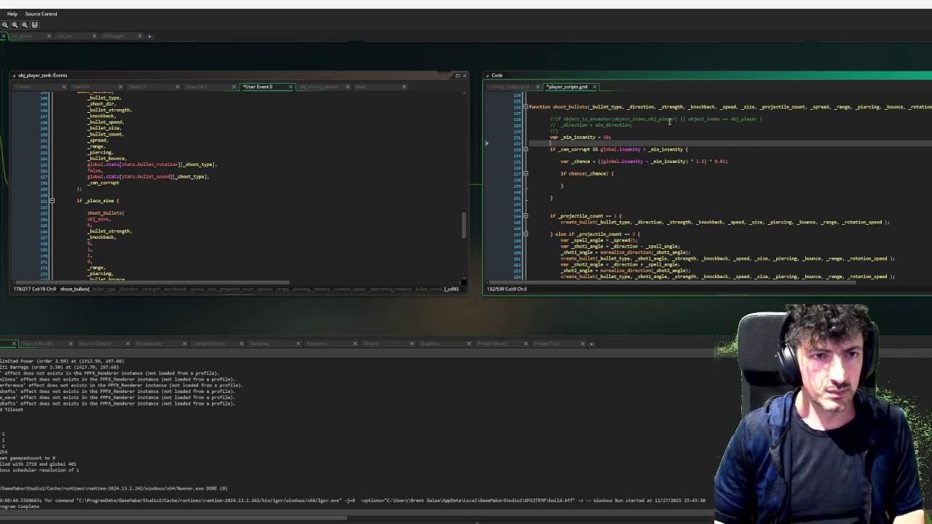
{"action": "type", "text": "var _corr"}
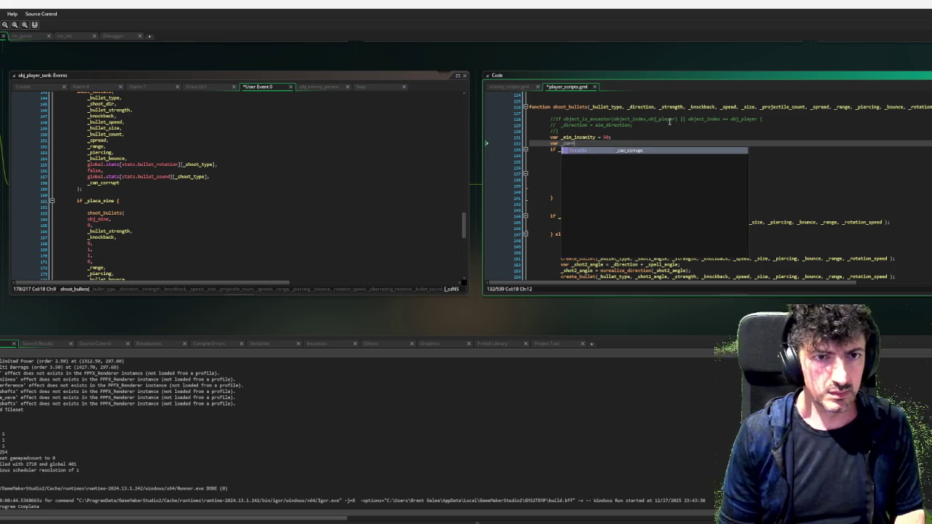
{"action": "type", "text": "upted = false;"}
{"action": "scroll", "coordinate": [669, 122], "scroll_direction": "down", "scroll_amount": 1}
{"action": "double_click", "coordinate": [599, 216]}
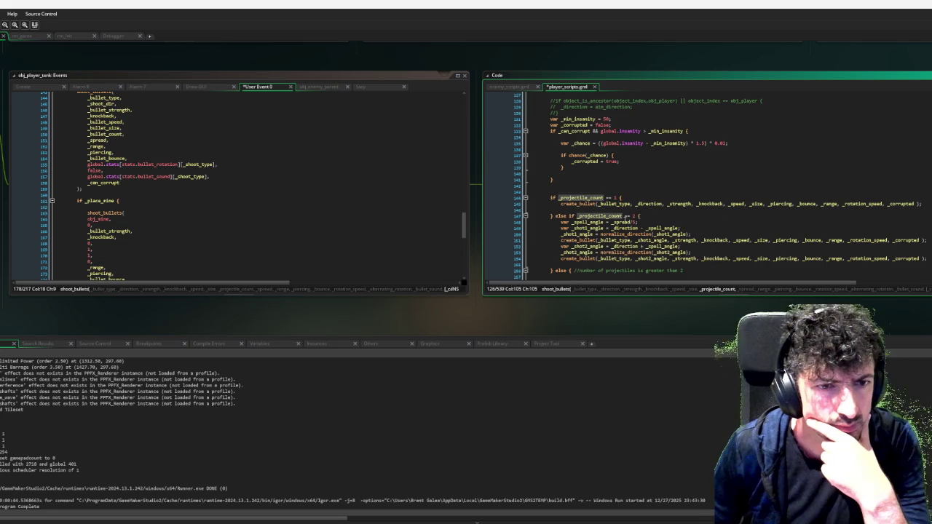
{"action": "scroll", "coordinate": [625, 211], "scroll_direction": "down", "scroll_amount": 4}
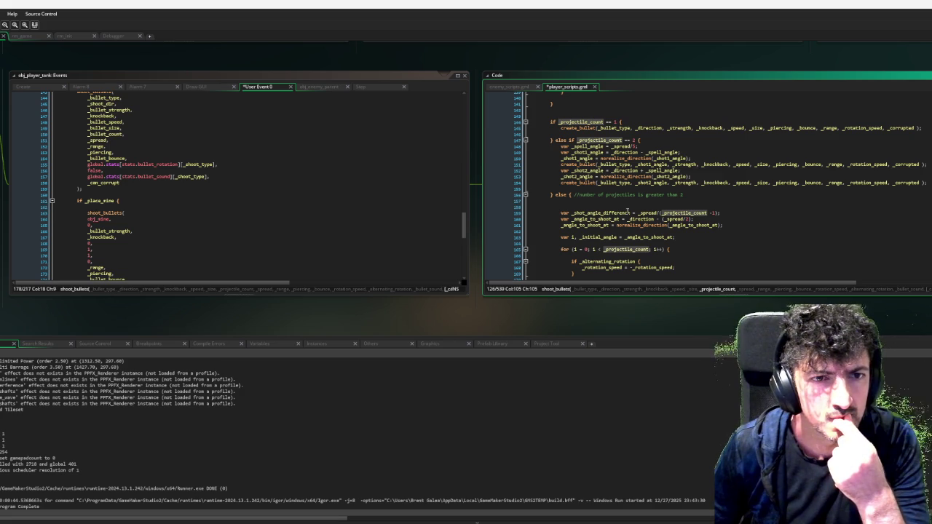
{"action": "scroll", "coordinate": [667, 208], "scroll_direction": "up", "scroll_amount": 1}
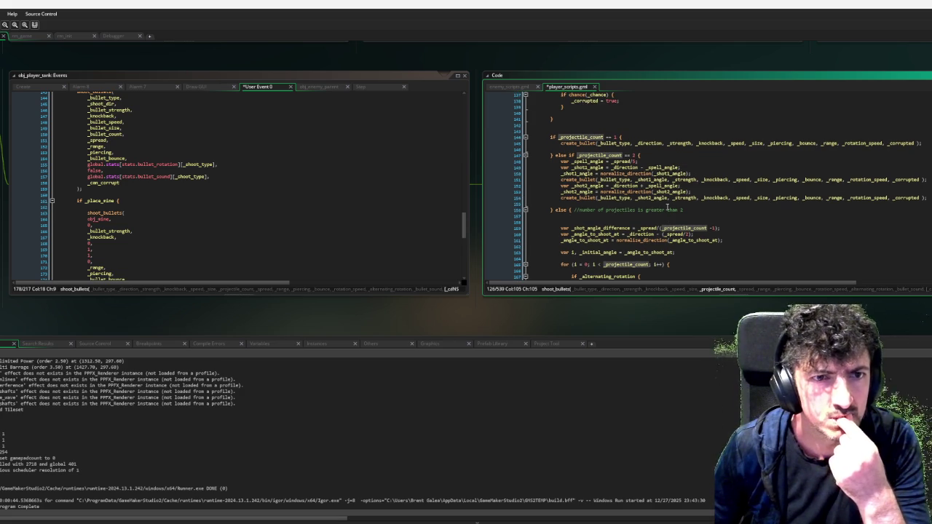
{"action": "scroll", "coordinate": [667, 207], "scroll_direction": "up", "scroll_amount": 3}
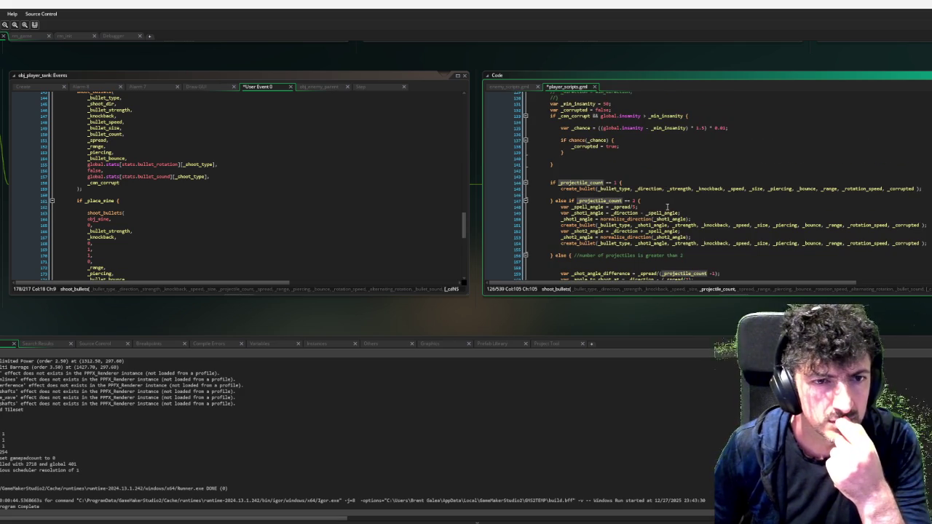
{"action": "scroll", "coordinate": [667, 208], "scroll_direction": "down", "scroll_amount": 3}
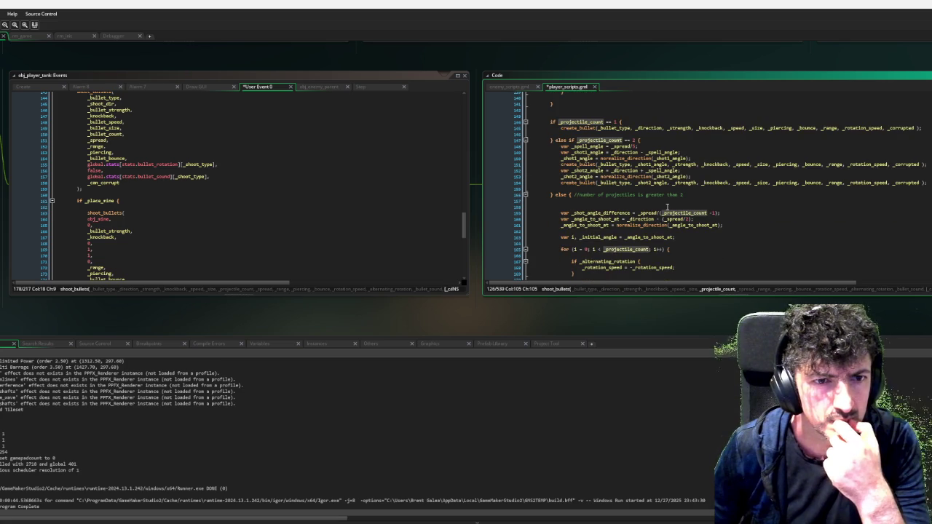
{"action": "scroll", "coordinate": [667, 208], "scroll_direction": "up", "scroll_amount": 3}
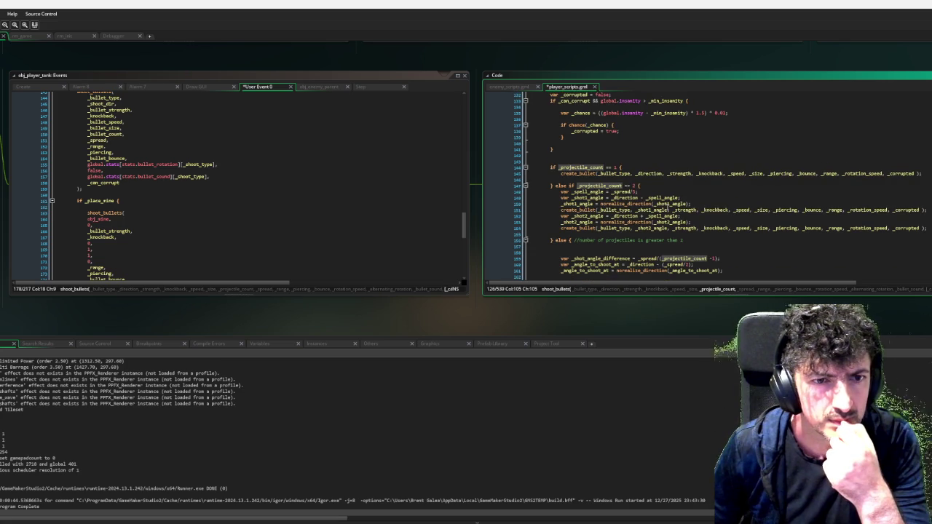
{"action": "scroll", "coordinate": [666, 207], "scroll_direction": "up", "scroll_amount": 3}
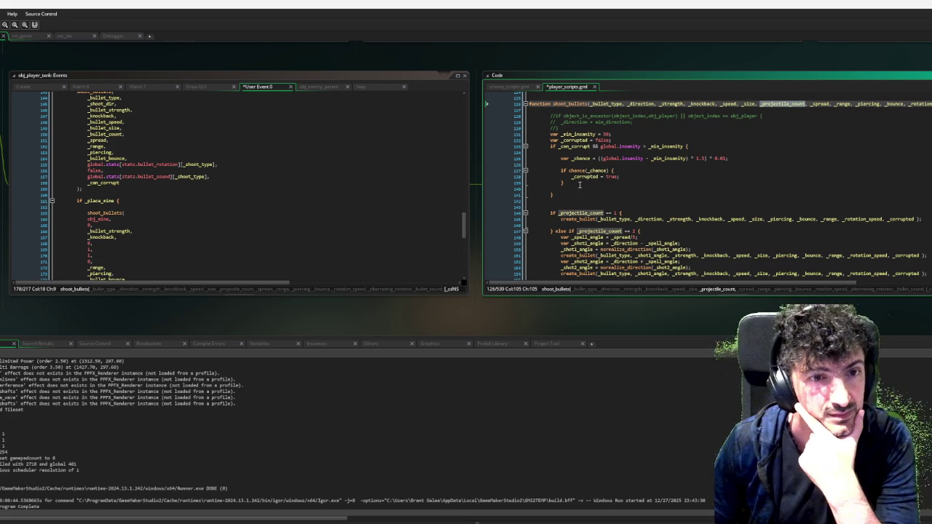
{"action": "left_click", "coordinate": [566, 194]}
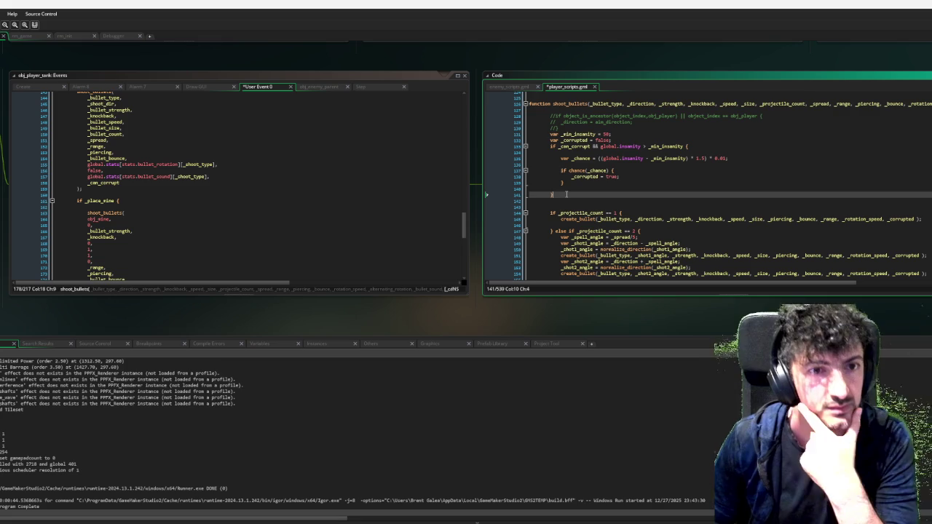
Remove the corruption chance block from shoot_bullets.
{"action": "left_click_drag", "start_coordinate": [567, 193], "coordinate": [547, 136]}
{"action": "key", "text": "ctrl+c"}
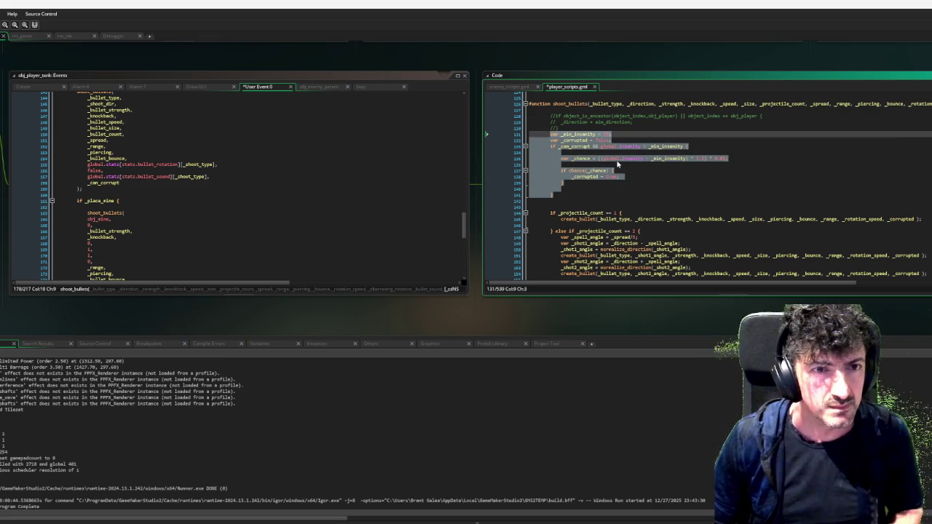
{"action": "left_click", "coordinate": [562, 194]}
{"action": "left_click_drag", "start_coordinate": [562, 194], "coordinate": [551, 134]}
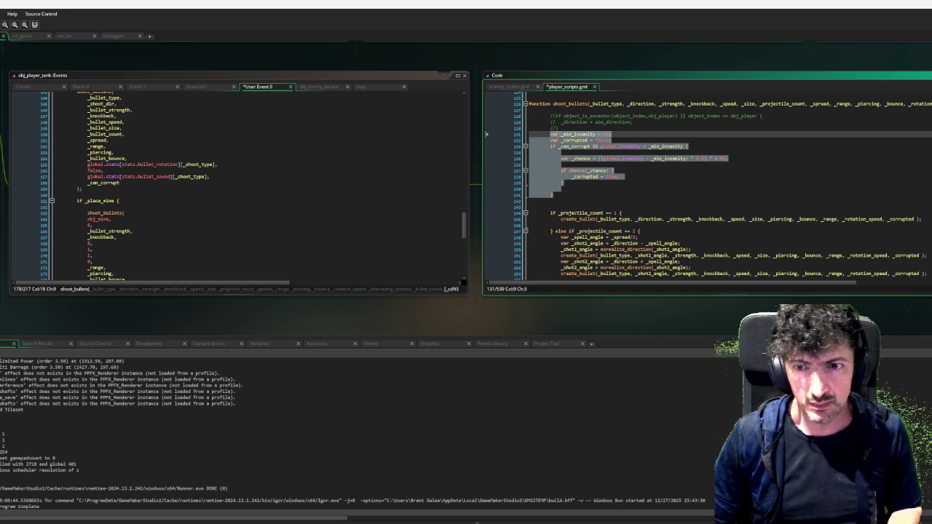
{"action": "key", "text": "Delete"}
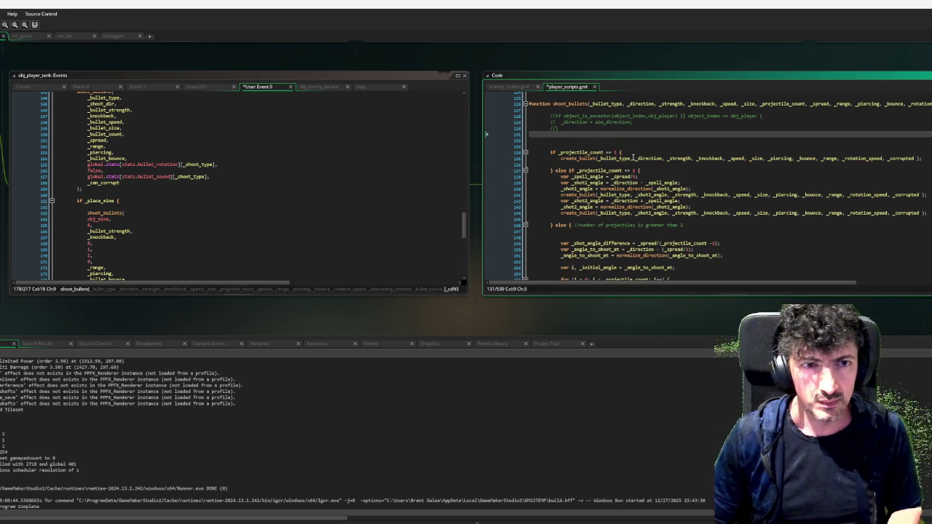
Create function corruption_calculate() above shoot_bullets with the pasted chance logic and return _corrupted;.
{"action": "scroll", "coordinate": [586, 154], "scroll_direction": "up", "scroll_amount": 4}
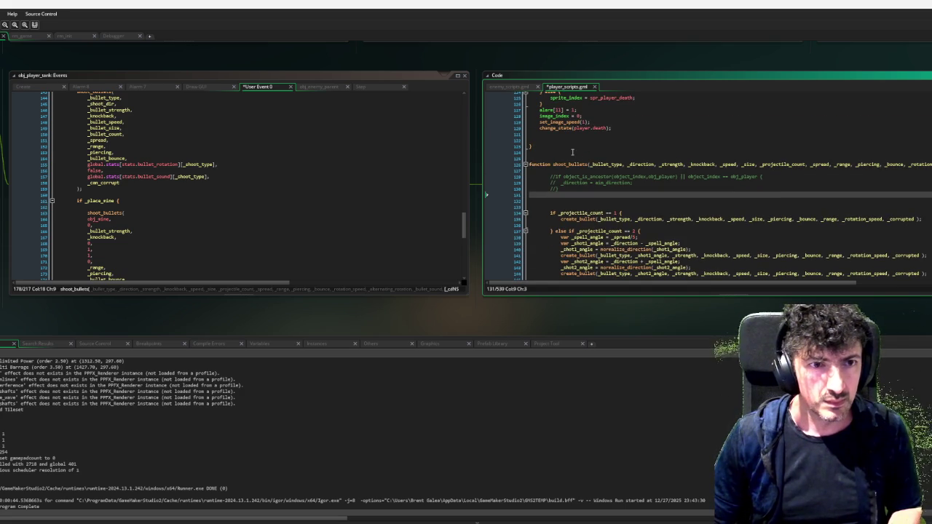
{"action": "left_click", "coordinate": [574, 152]}
{"action": "key", "text": "Return"}
{"action": "type", "text": "f"}
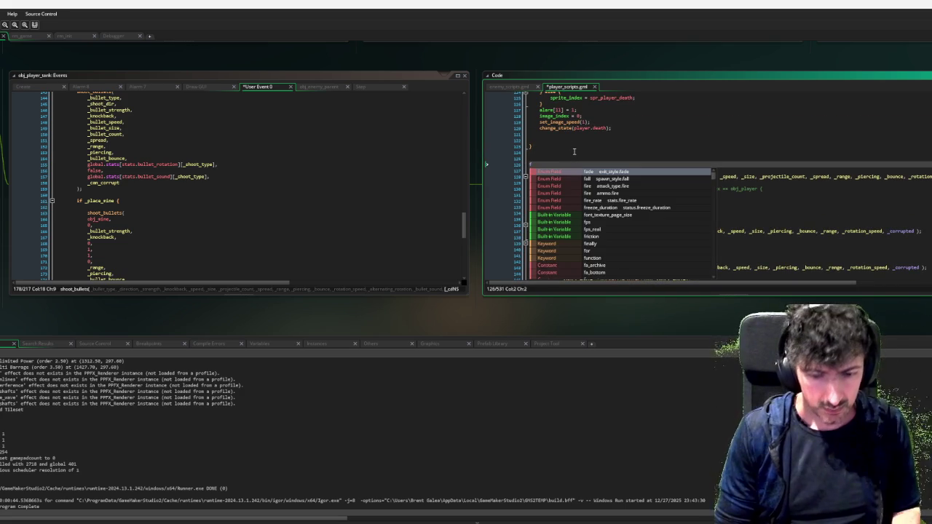
{"action": "type", "text": "unction corr"}
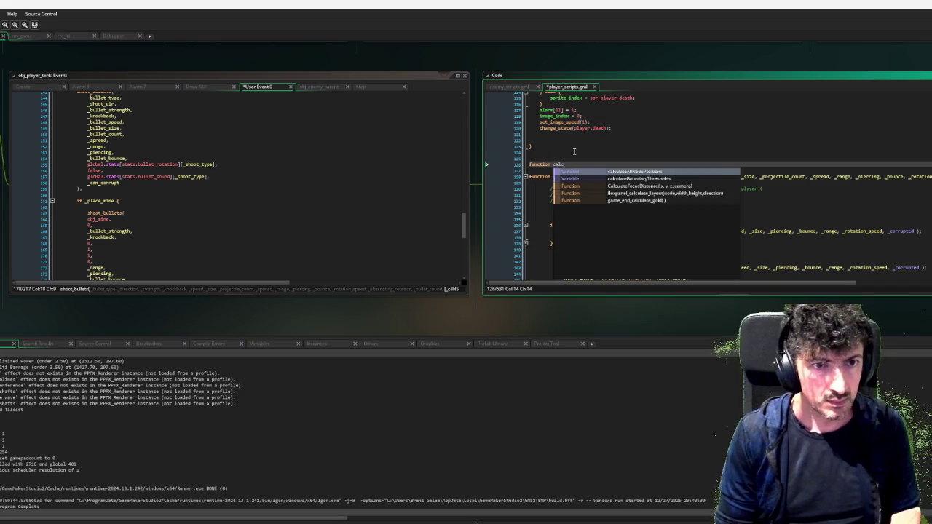
{"action": "type", "text": "uption_c"}
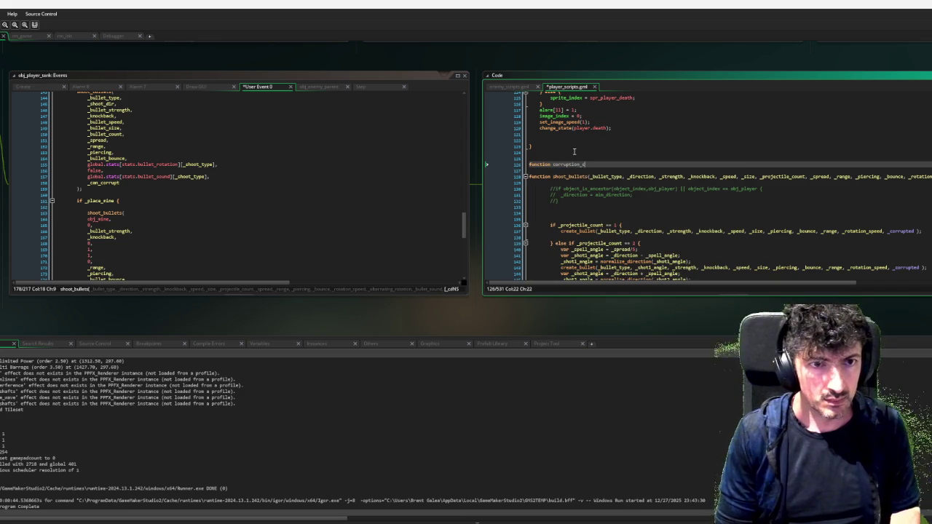
{"action": "type", "text": "alculate() {"}
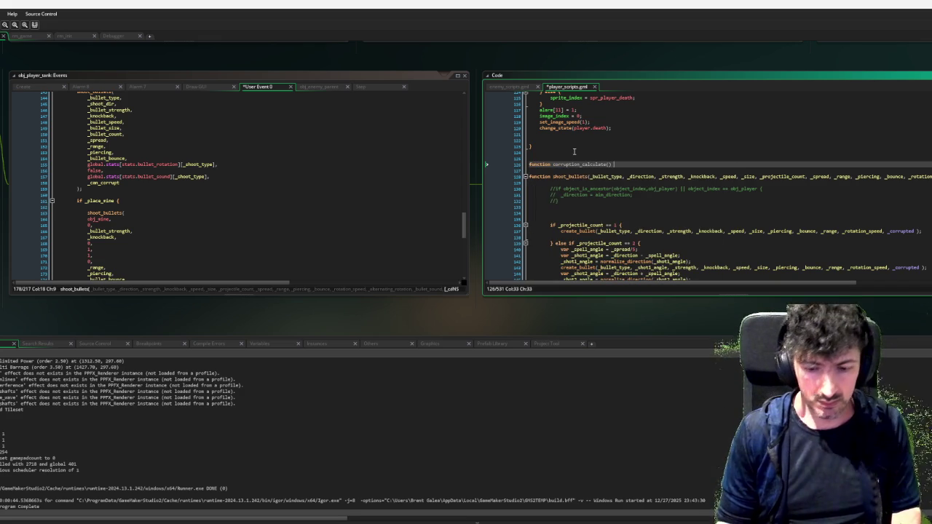
{"action": "key", "text": "Return"}
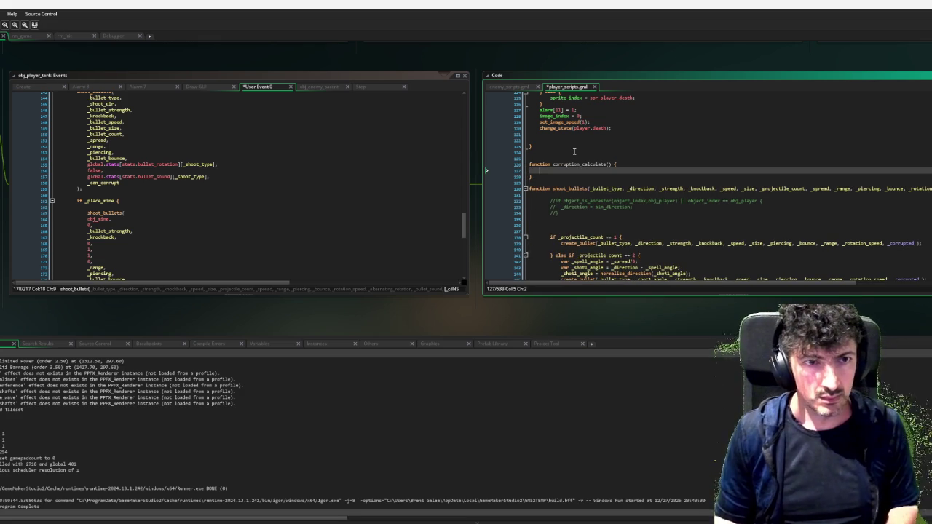
{"action": "key", "text": "ctrl+v"}
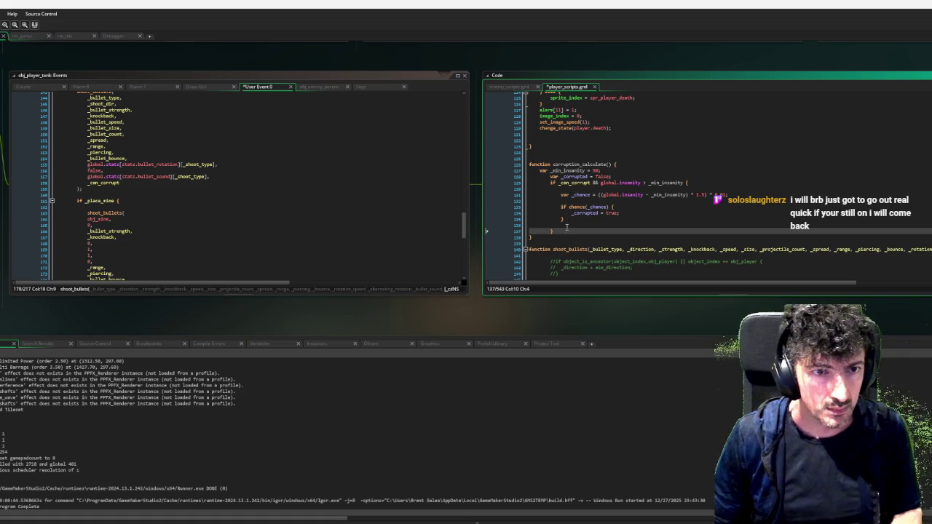
{"action": "left_click_drag", "start_coordinate": [562, 231], "coordinate": [540, 176]}
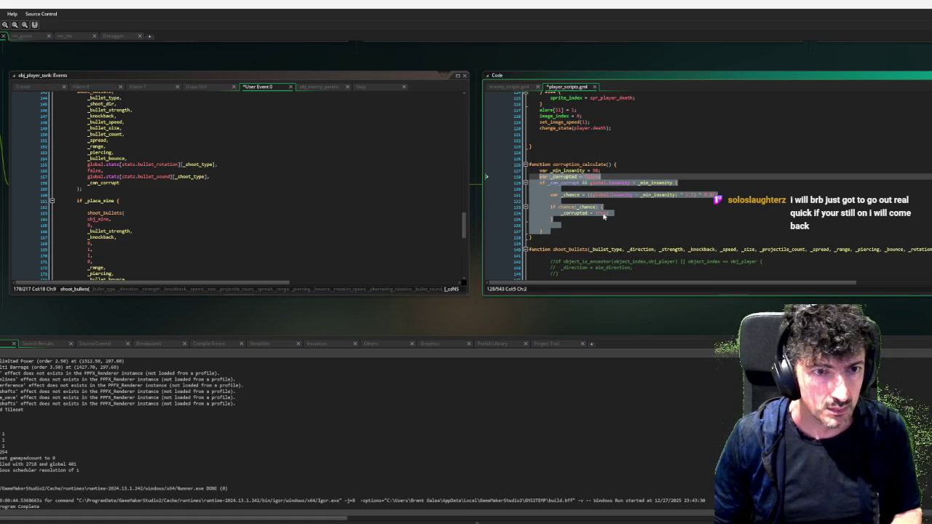
{"action": "left_click", "coordinate": [582, 233]}
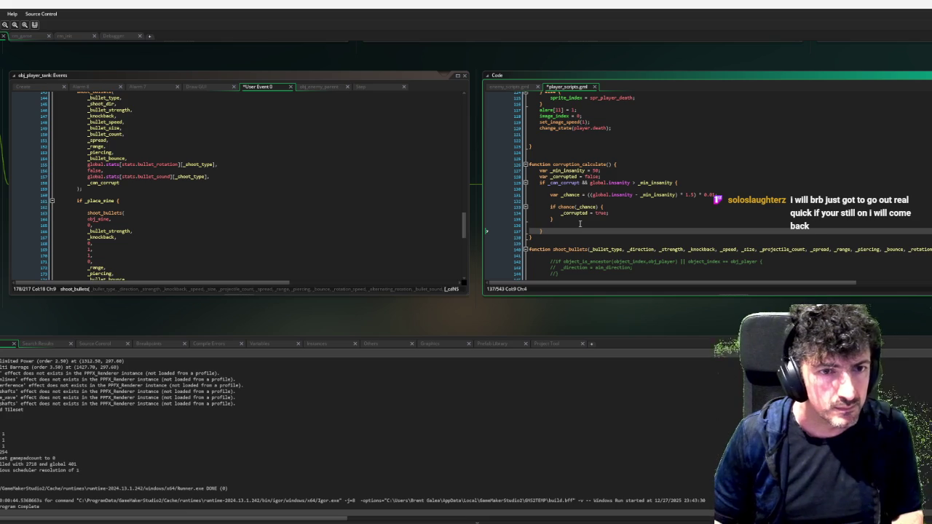
{"action": "key", "text": "Return"}
{"action": "key", "text": "Return"}
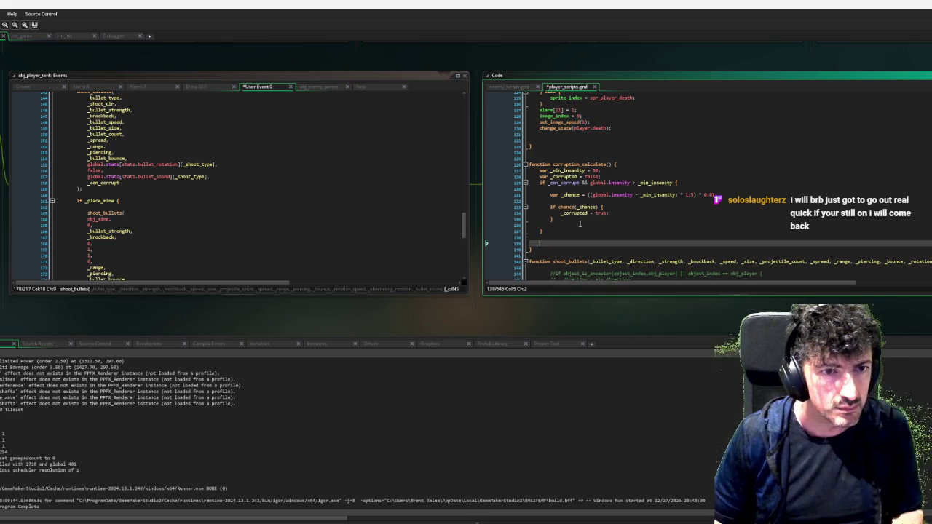
{"action": "type", "text": "return _corrupted"}
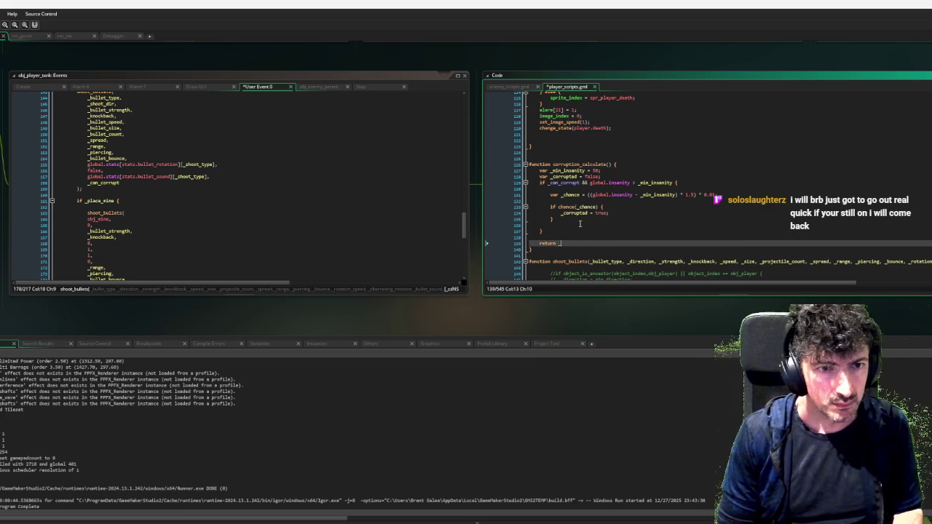
{"action": "type", "text": ";"}
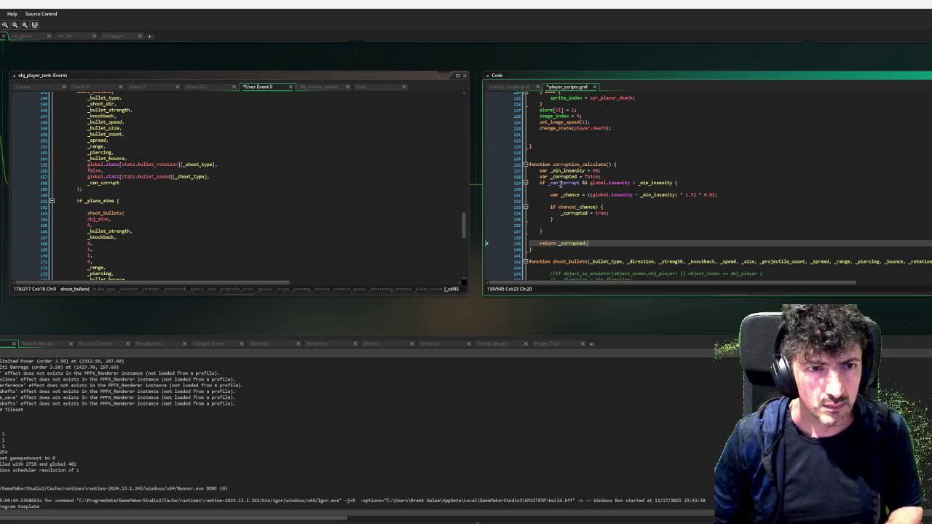
Make _can_corrupt the parameter of corruption_calculate.
{"action": "double_click", "coordinate": [564, 183]}
{"action": "key", "text": "ctrl+c"}
{"action": "left_click", "coordinate": [607, 164]}
{"action": "key", "text": "ctrl+v"}
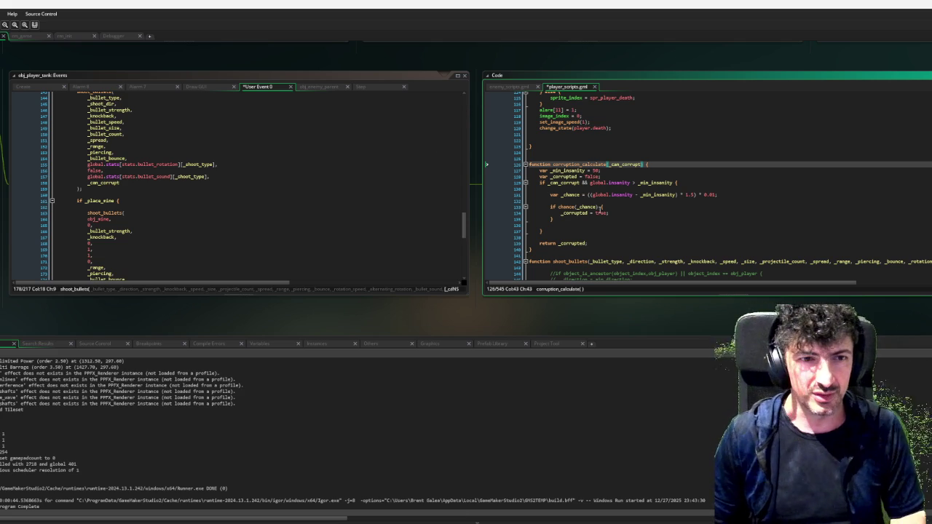
Select the corruption_calculate(_can_corrupt) call and return to the single-projectile check in shoot_bullets.
{"action": "scroll", "coordinate": [562, 230], "scroll_direction": "down", "scroll_amount": 2}
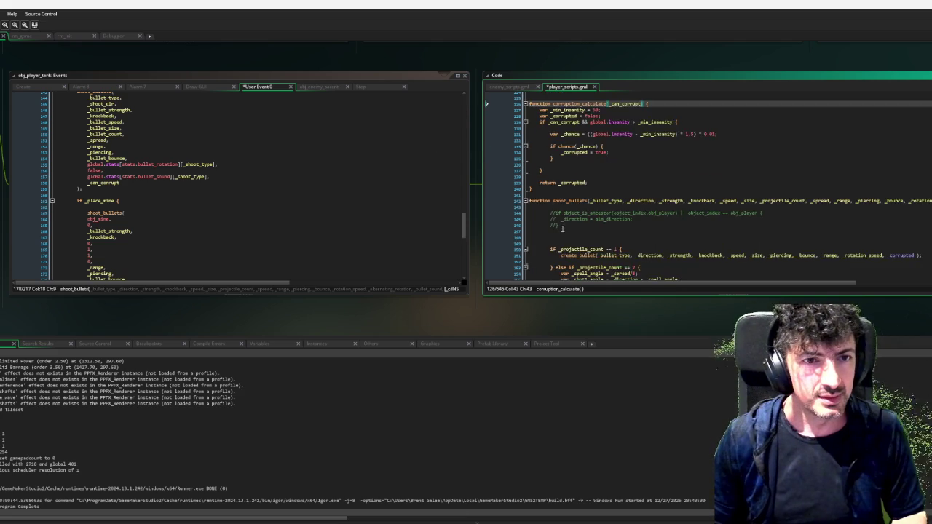
{"action": "scroll", "coordinate": [562, 230], "scroll_direction": "up", "scroll_amount": 1}
{"action": "left_click", "coordinate": [582, 184]}
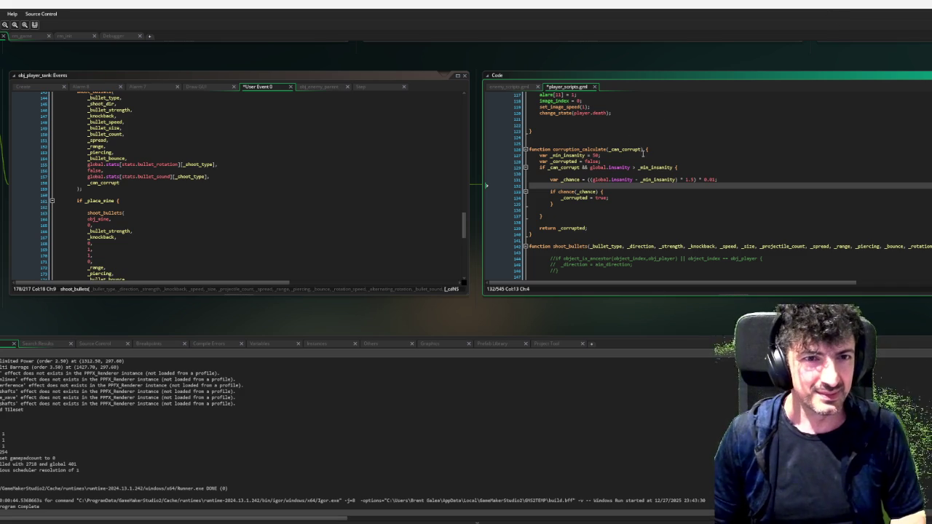
{"action": "scroll", "coordinate": [637, 182], "scroll_direction": "down", "scroll_amount": 5}
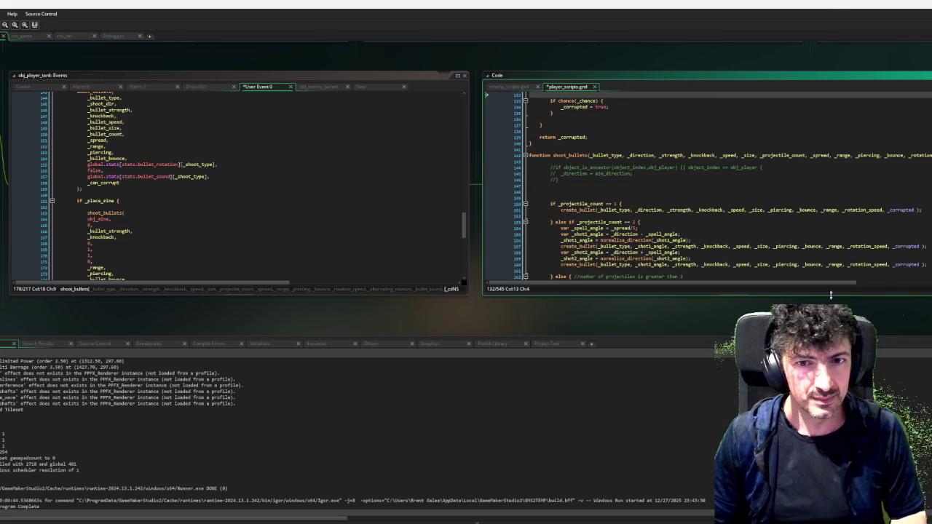
{"action": "mouse_move", "coordinate": [834, 284]}
{"action": "left_mouse_down"}
{"action": "mouse_move", "coordinate": [931, 283]}
{"action": "mouse_move", "coordinate": [728, 283]}
{"action": "mouse_move", "coordinate": [719, 291]}
{"action": "left_mouse_up"}
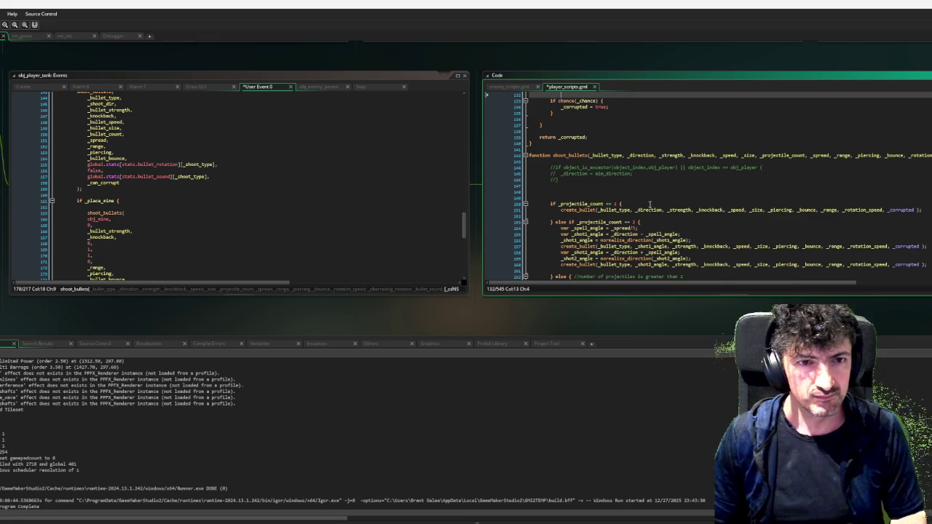
{"action": "left_click", "coordinate": [650, 206]}
{"action": "scroll", "coordinate": [612, 157], "scroll_direction": "up", "scroll_amount": 3}
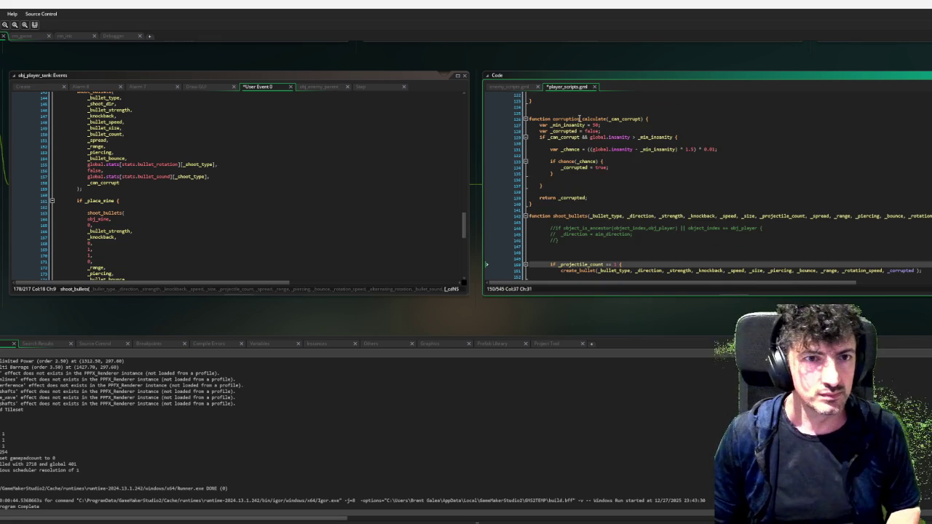
{"action": "left_click_drag", "start_coordinate": [553, 118], "coordinate": [644, 119]}
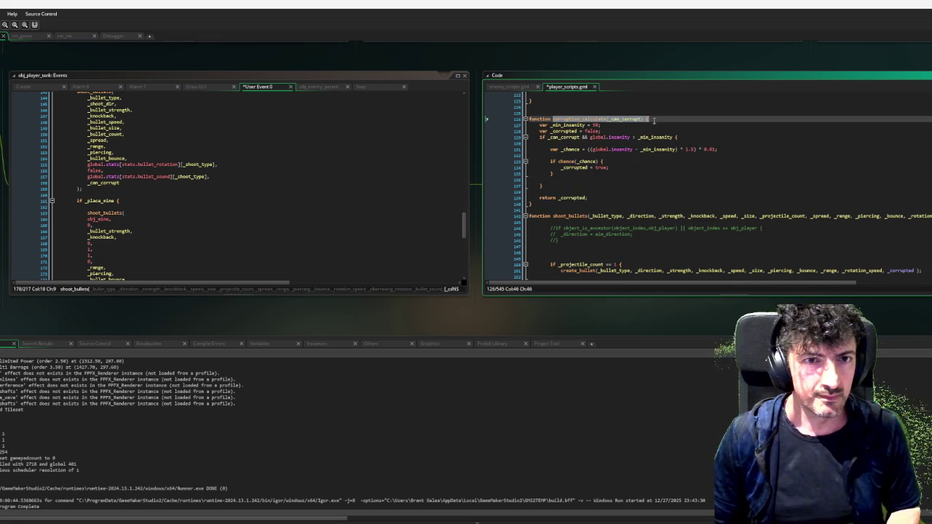
{"action": "scroll", "coordinate": [655, 283], "scroll_direction": "right", "scroll_amount": 2}
{"action": "scroll", "coordinate": [655, 288], "scroll_direction": "left", "scroll_amount": 2}
{"action": "scroll", "coordinate": [566, 245], "scroll_direction": "down", "scroll_amount": 2}
{"action": "scroll", "coordinate": [567, 246], "scroll_direction": "down", "scroll_amount": 2}
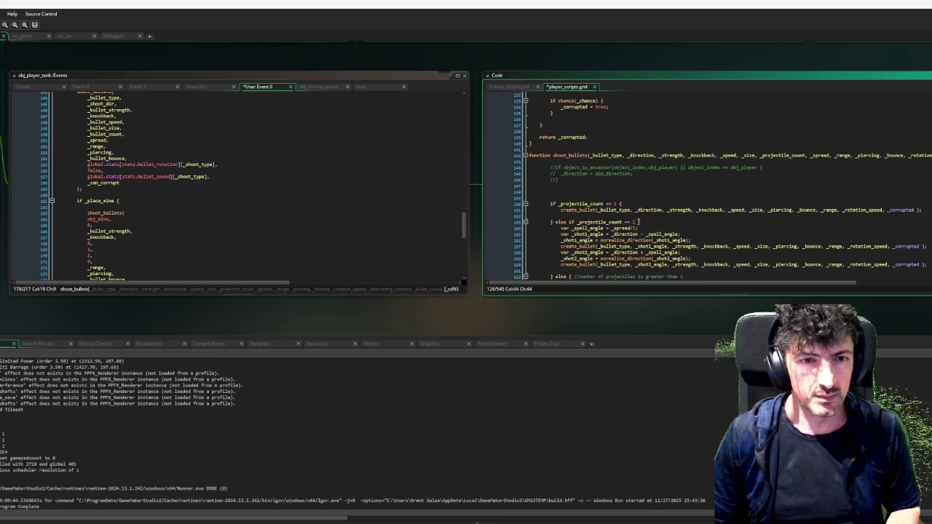
{"action": "left_click", "coordinate": [638, 198]}
Under if _projectile_count == 1, add var _corrupted = corruption_calculate(_can_corrupt); and select the line.
{"action": "left_click", "coordinate": [638, 203]}
{"action": "key", "text": "Return"}
{"action": "key", "text": "ctrl+v"}
{"action": "scroll", "coordinate": [666, 197], "scroll_direction": "down", "scroll_amount": 1}
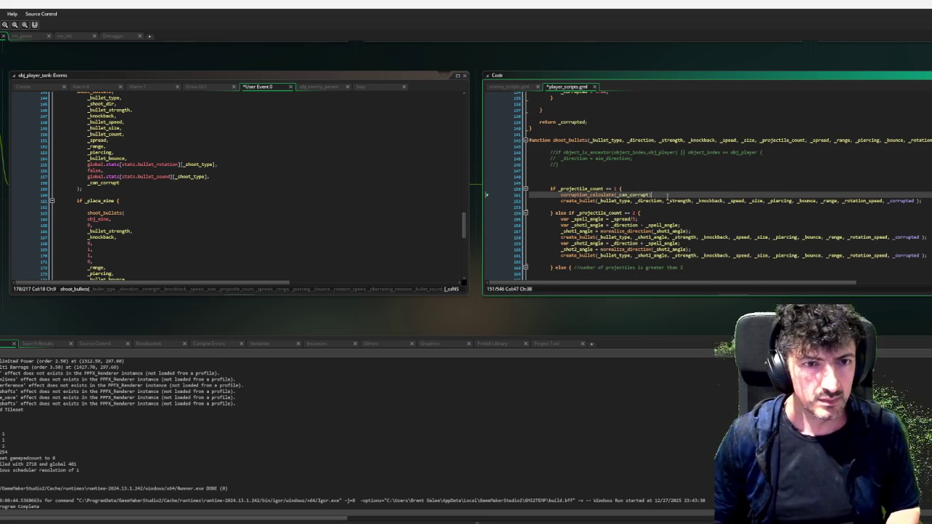
{"action": "scroll", "coordinate": [641, 207], "scroll_direction": "down", "scroll_amount": 1}
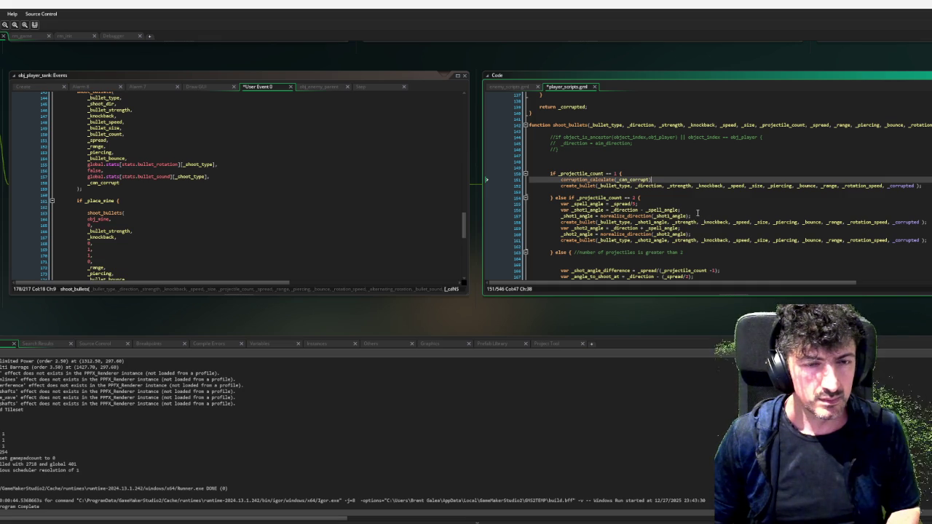
{"action": "scroll", "coordinate": [624, 185], "scroll_direction": "up", "scroll_amount": 3}
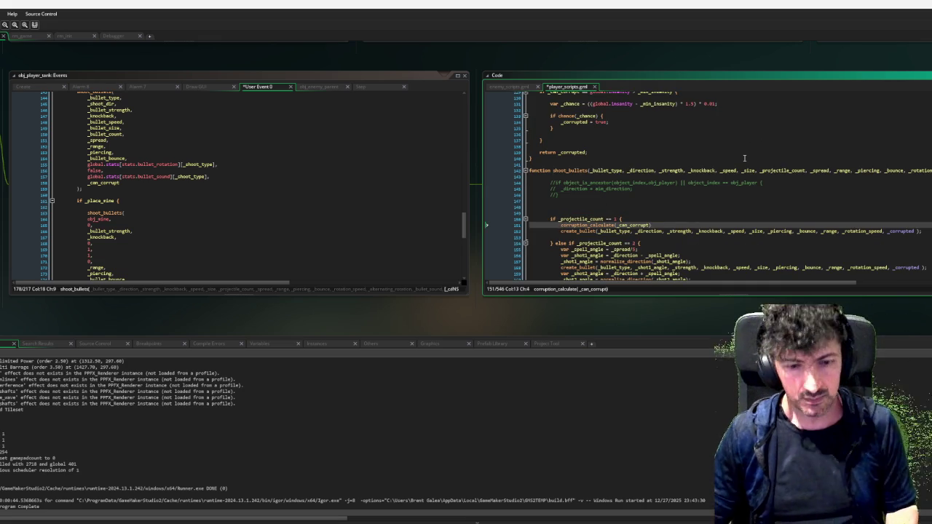
{"action": "type", "text": "var _is_corrupted ="}
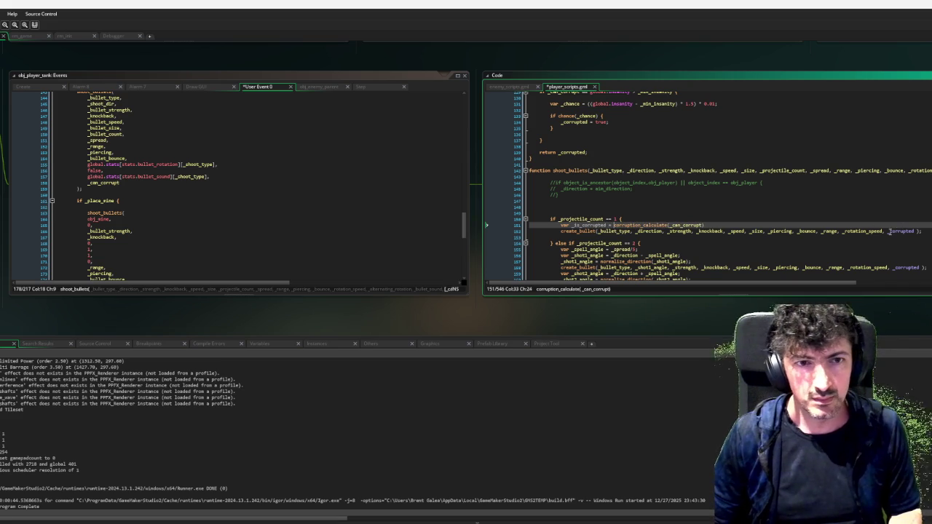
{"action": "left_click", "coordinate": [582, 225]}
{"action": "key", "text": "BackSpace"}
{"action": "key", "text": "BackSpace"}
{"action": "key", "text": "BackSpace"}
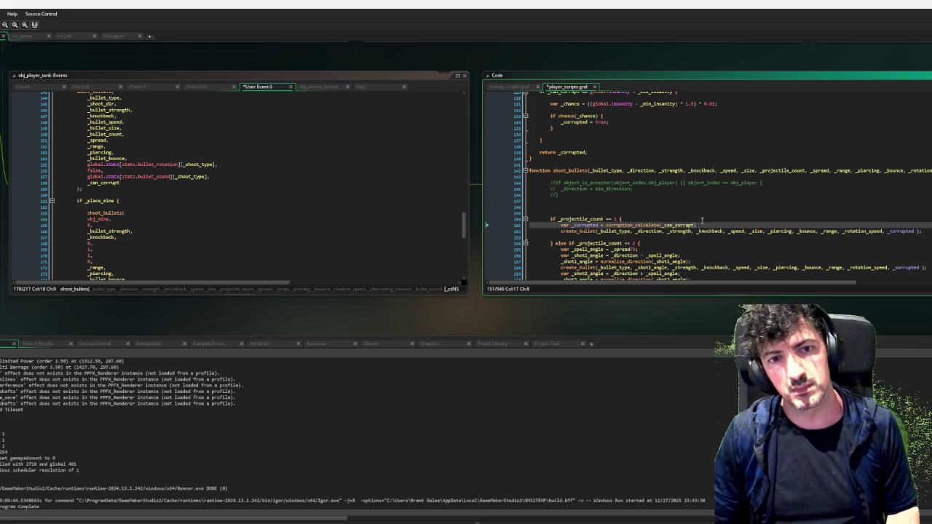
{"action": "key", "text": "End"}
{"action": "type", "text": ";"}
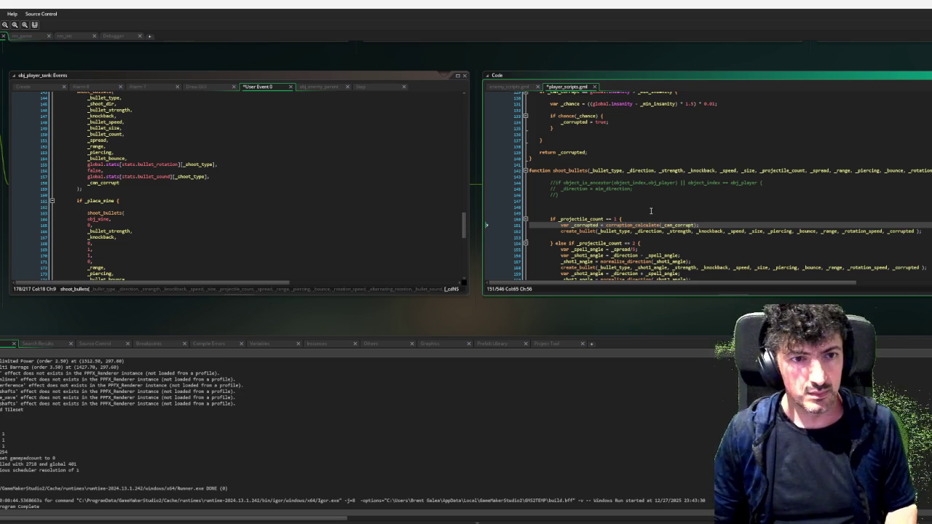
{"action": "left_click", "coordinate": [564, 225], "text": "shift"}
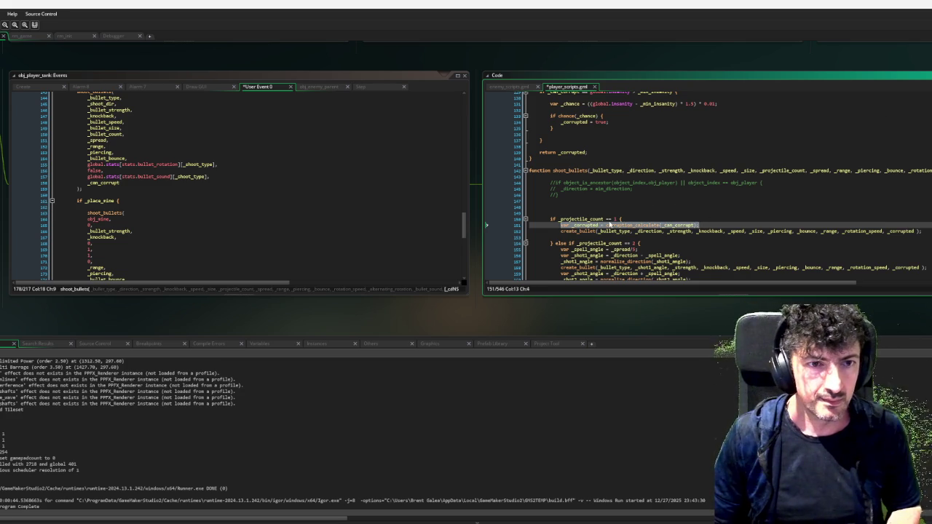
{"action": "scroll", "coordinate": [659, 200], "scroll_direction": "down", "scroll_amount": 3}
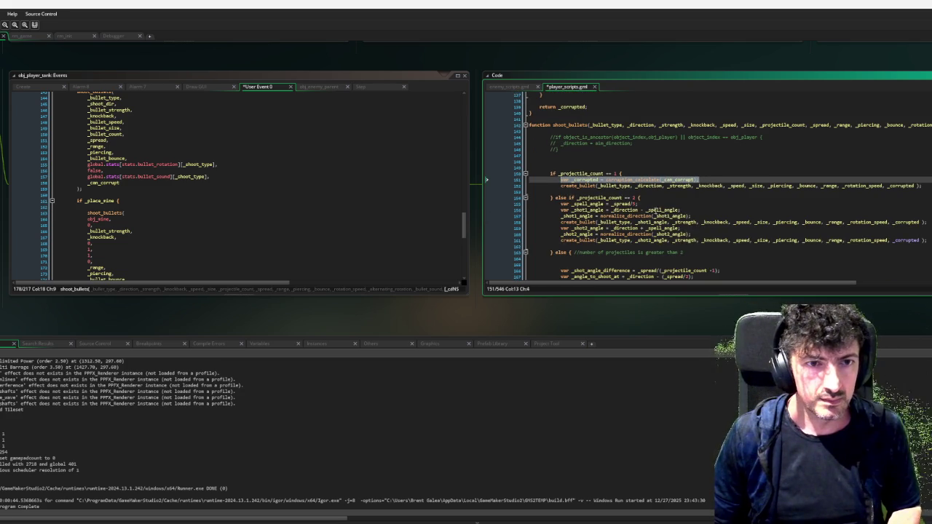
{"action": "left_click", "coordinate": [700, 215]}
Try separate _corrupted1/_corrupted2 calculations for the two shots, then undo back to a single _corrupted.
{"action": "key", "text": "Return"}
{"action": "key", "text": "ctrl+v"}
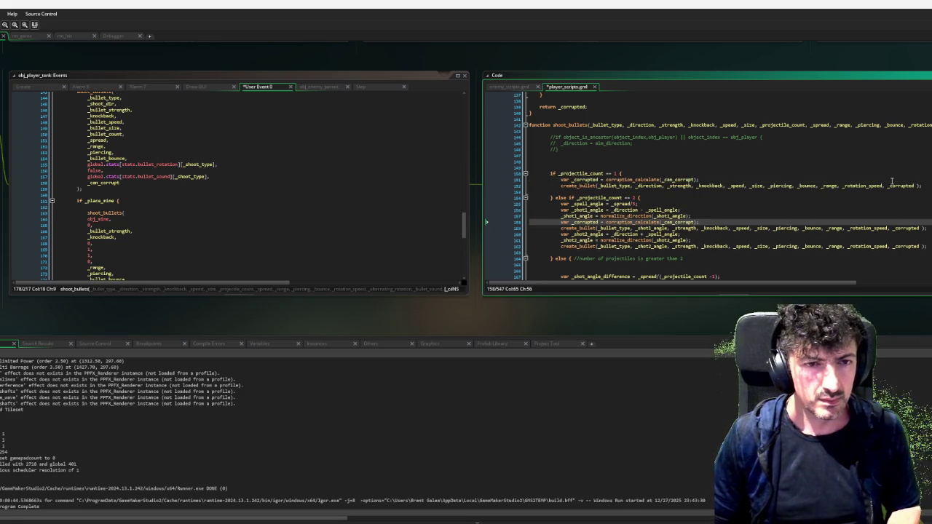
{"action": "left_click", "coordinate": [600, 222]}
{"action": "type", "text": "2"}
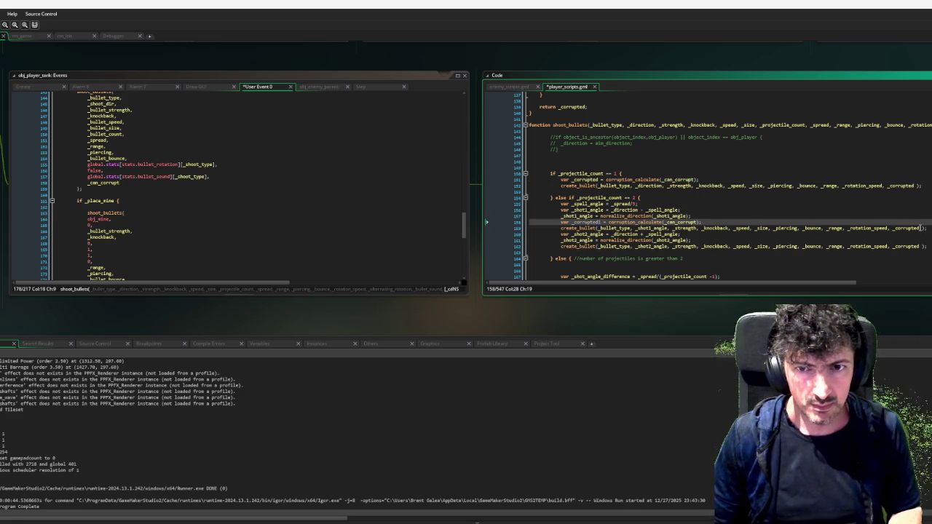
{"action": "left_click", "coordinate": [920, 228]}
{"action": "type", "text": "1"}
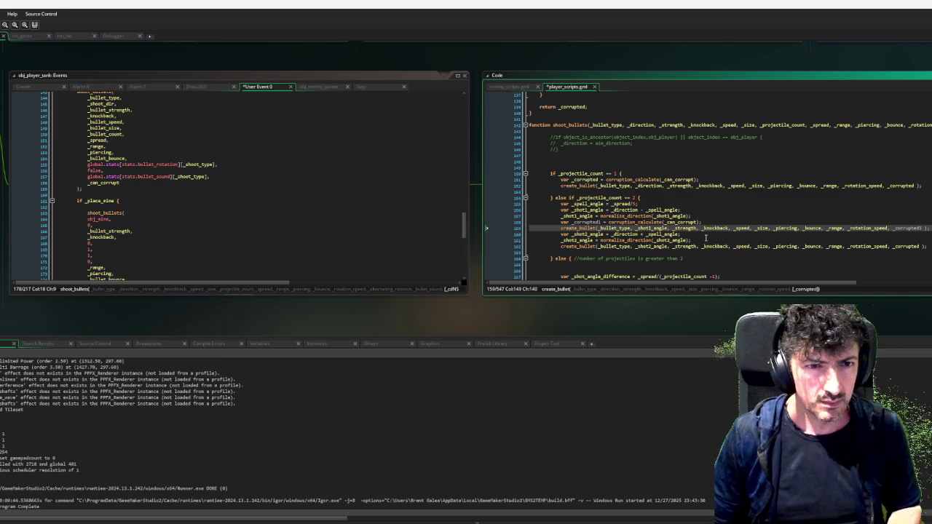
{"action": "left_click", "coordinate": [715, 240]}
{"action": "key", "text": "Return"}
{"action": "key", "text": "ctrl+v"}
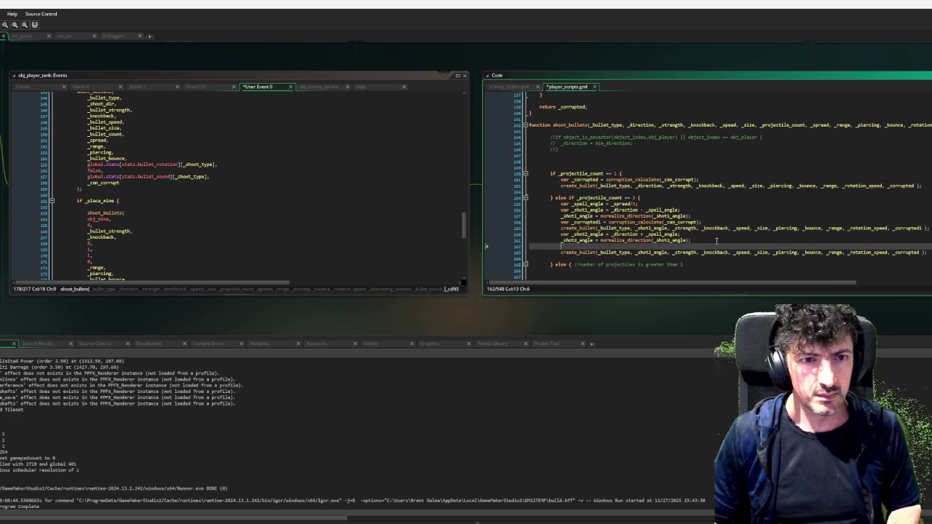
{"action": "left_click", "coordinate": [599, 246]}
{"action": "type", "text": "2"}
{"action": "left_click", "coordinate": [919, 253]}
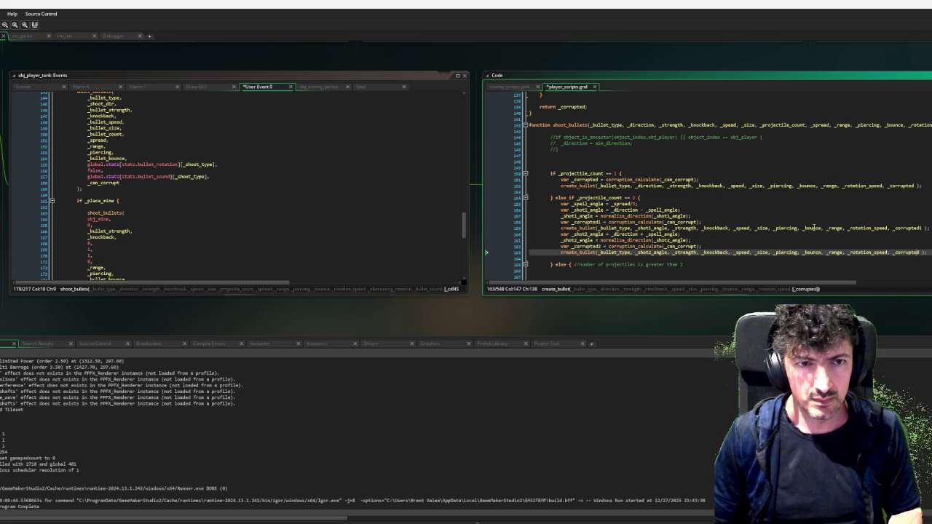
{"action": "key", "text": "ctrl+z"}
{"action": "key", "text": "ctrl+z"}
{"action": "key", "text": "ctrl+z"}
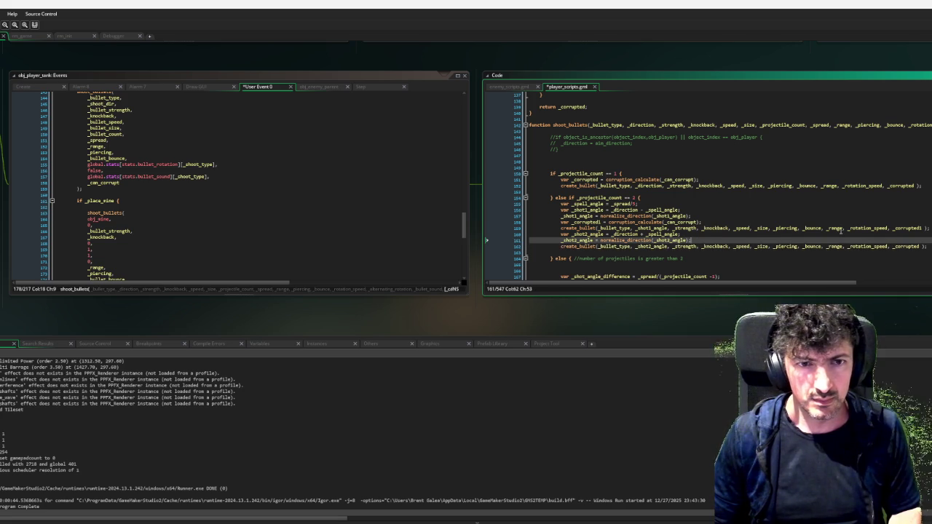
{"action": "key", "text": "ctrl+z"}
{"action": "key", "text": "ctrl+z"}
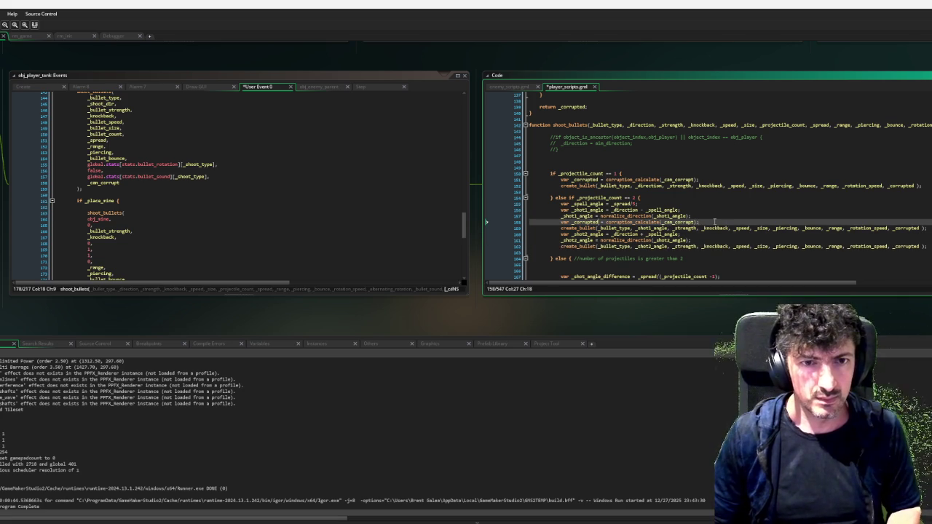
Insert _corrupted = corruption_calculate(_can_corrupt); before the second shot's create_bullet call.
{"action": "left_click_drag", "start_coordinate": [699, 222], "coordinate": [710, 216]}
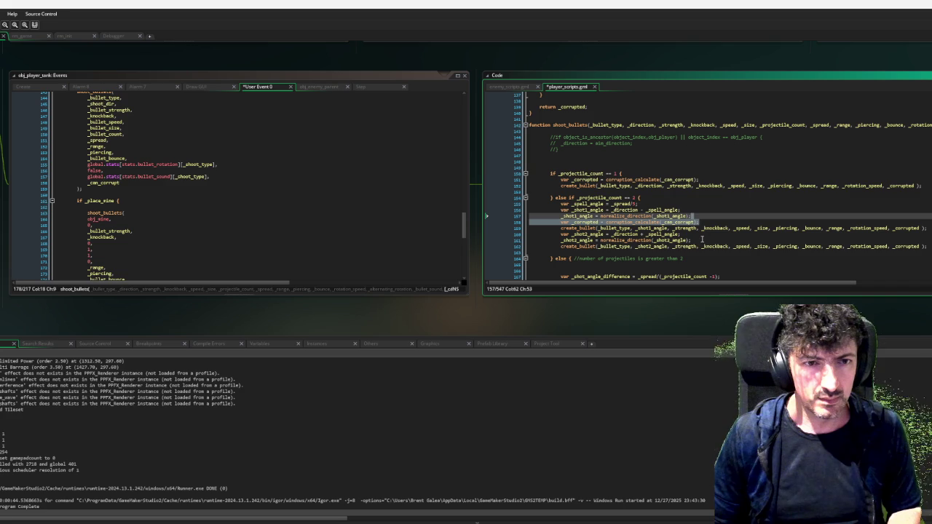
{"action": "left_click_drag", "start_coordinate": [572, 222], "coordinate": [699, 231]}
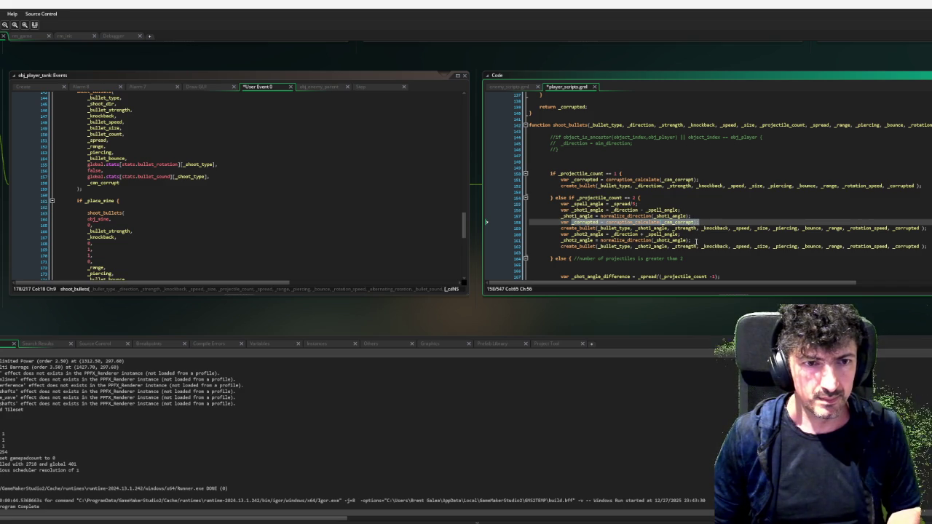
{"action": "key", "text": "ctrl+c"}
{"action": "left_click", "coordinate": [696, 241]}
{"action": "key", "text": "Return"}
{"action": "key", "text": "ctrl+v"}
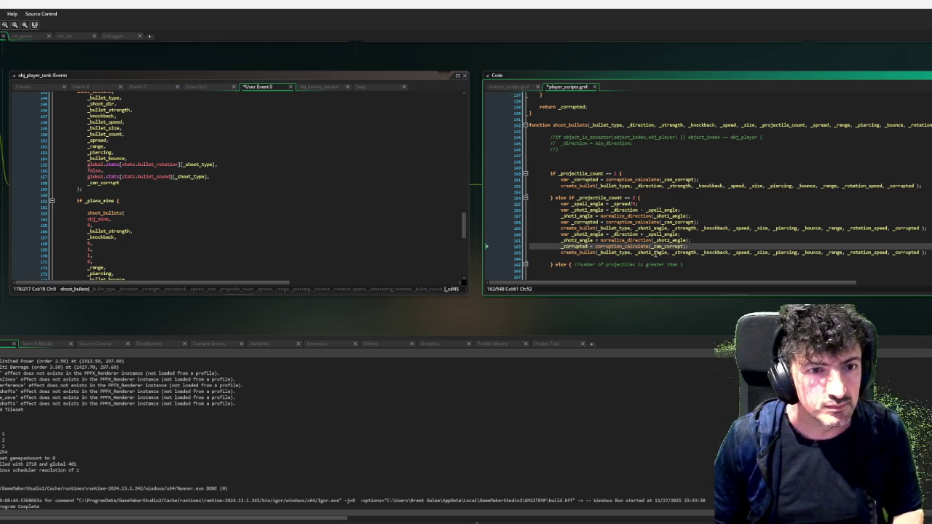
{"action": "scroll", "coordinate": [655, 255], "scroll_direction": "down", "scroll_amount": 5}
In the spread loop, add var _corrupted = corruption_calculate(_can_corrupt); and pass _corrupted to create_bullet.
{"action": "scroll", "coordinate": [654, 257], "scroll_direction": "down", "scroll_amount": 3}
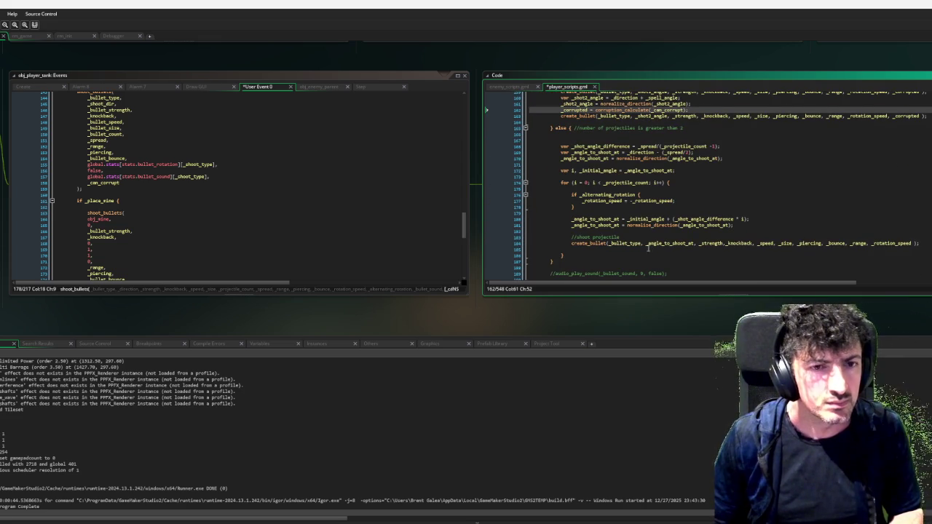
{"action": "left_click", "coordinate": [619, 231]}
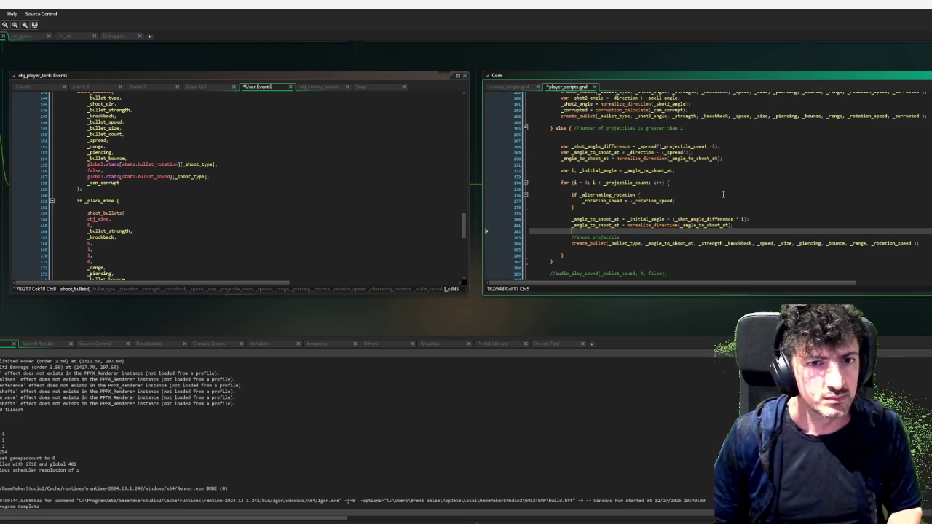
{"action": "key", "text": "ctrl+v"}
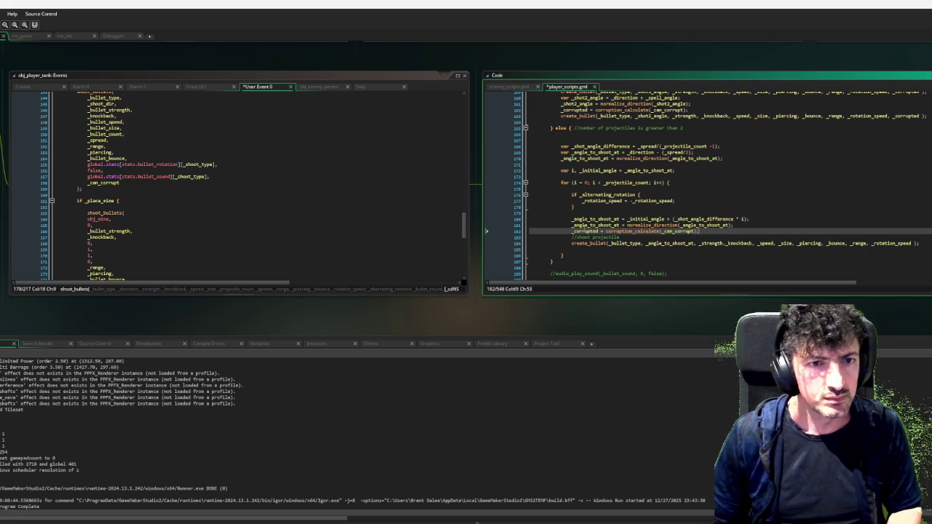
{"action": "left_click", "coordinate": [567, 231]}
{"action": "type", "text": "var"}
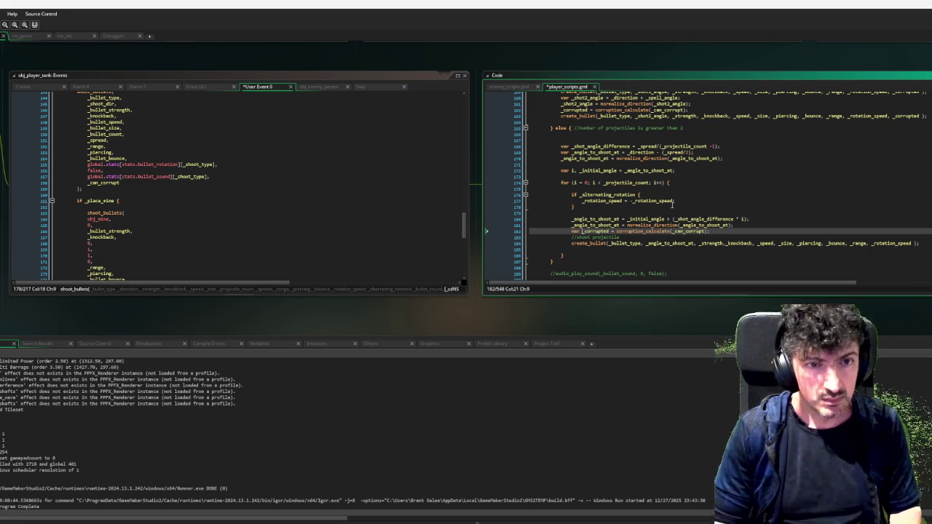
{"action": "double_click", "coordinate": [595, 231]}
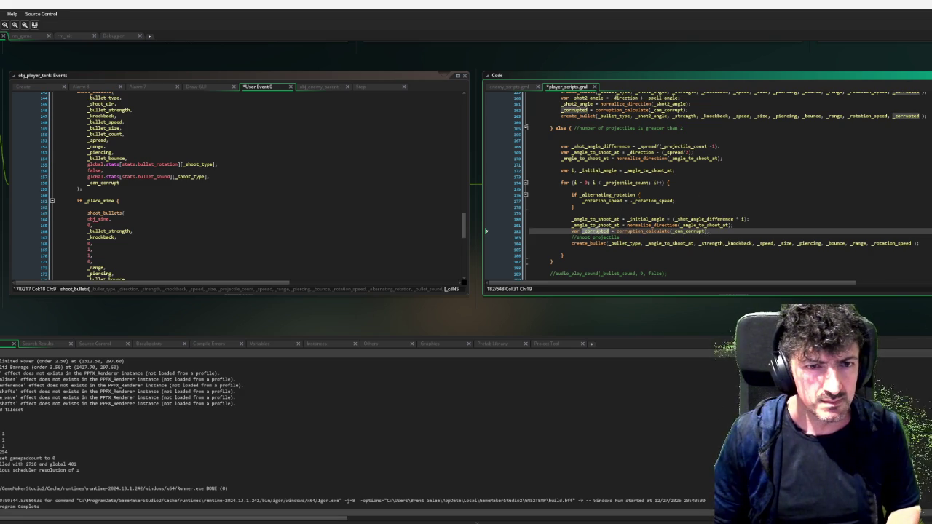
{"action": "left_click", "coordinate": [911, 243]}
{"action": "type", "text": ", _corrupted"}
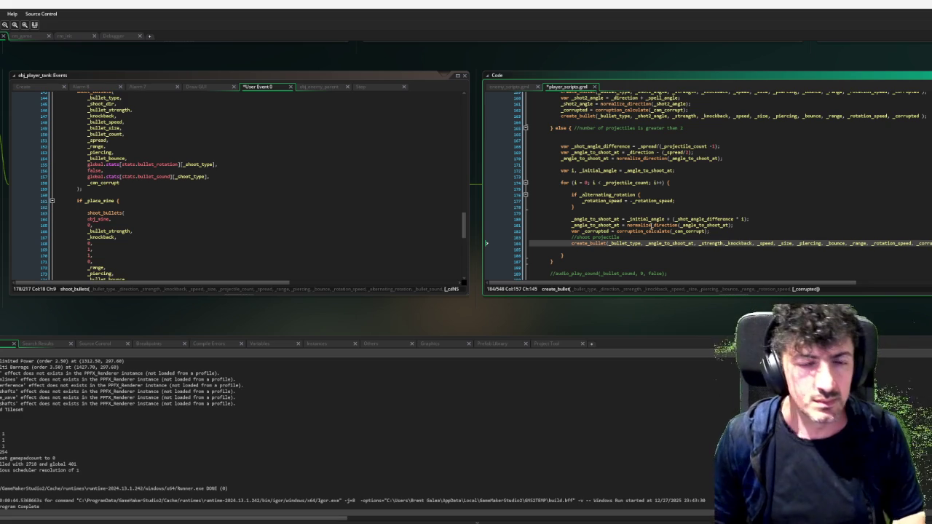
Append false to the cannonball create_bullet call, checking which parameter each argument fills.
{"action": "scroll", "coordinate": [645, 217], "scroll_direction": "down", "scroll_amount": 3}
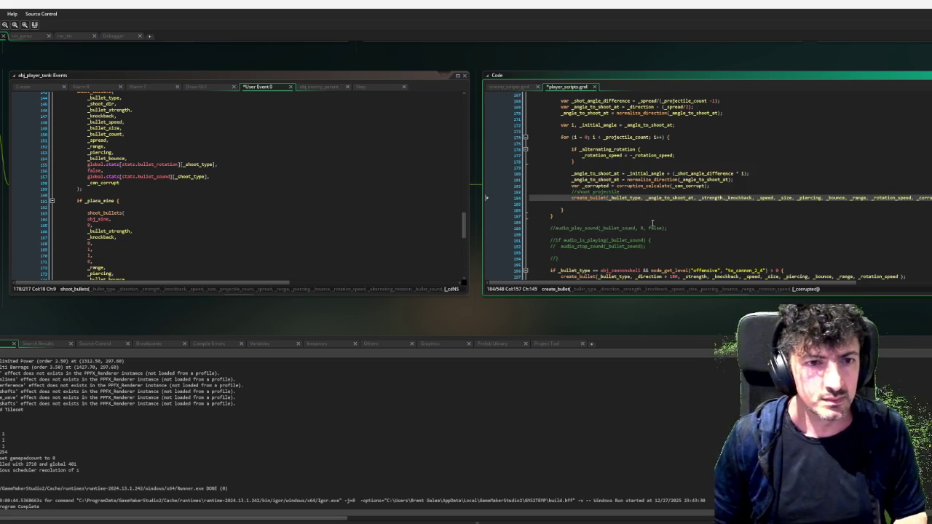
{"action": "scroll", "coordinate": [652, 222], "scroll_direction": "down", "scroll_amount": 3}
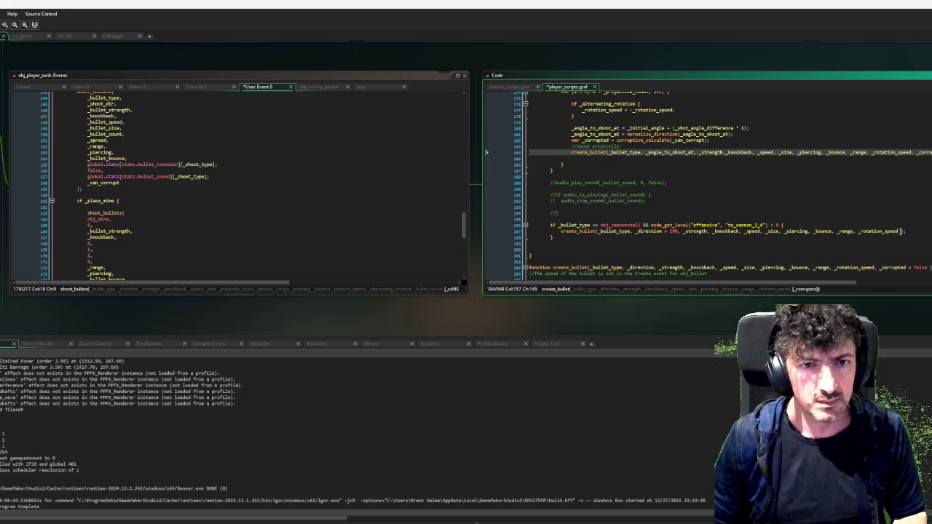
{"action": "left_click", "coordinate": [901, 231]}
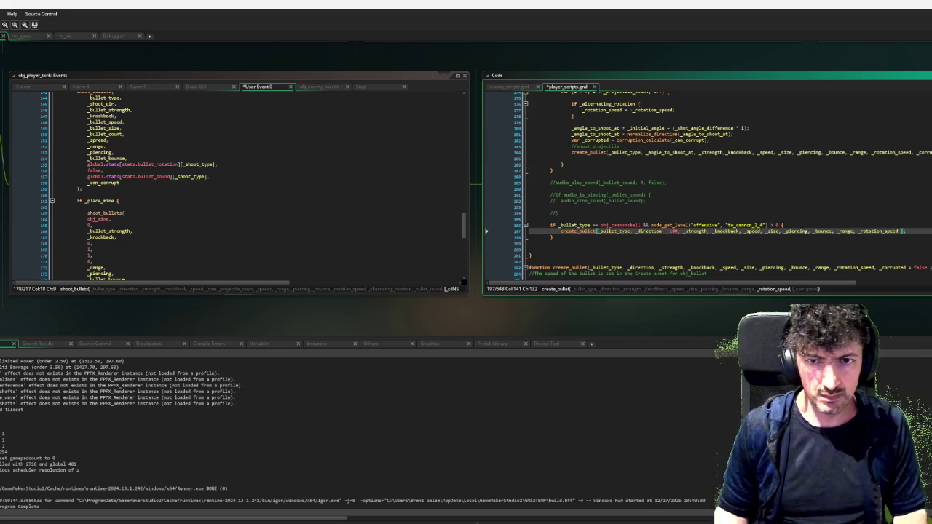
{"action": "type", "text": ", false"}
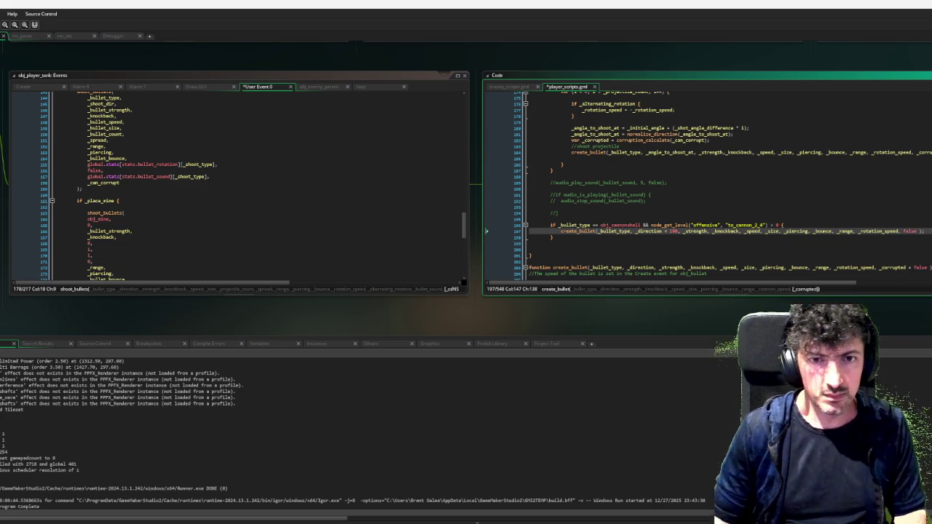
{"action": "left_click", "coordinate": [652, 231]}
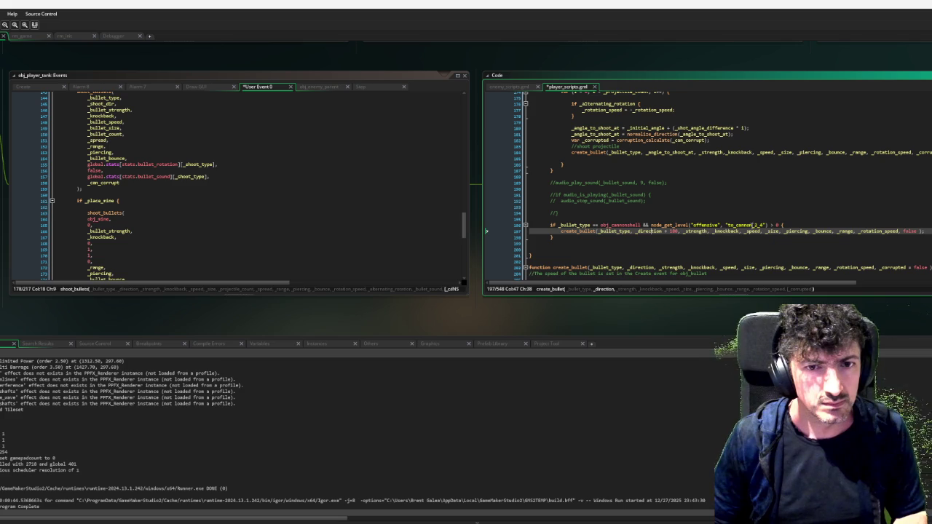
{"action": "left_click", "coordinate": [801, 231]}
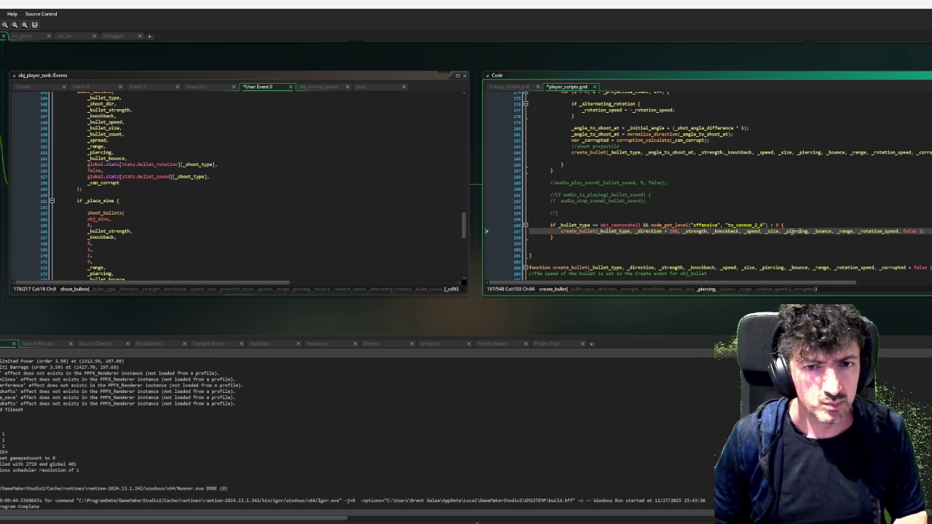
{"action": "left_click", "coordinate": [759, 231]}
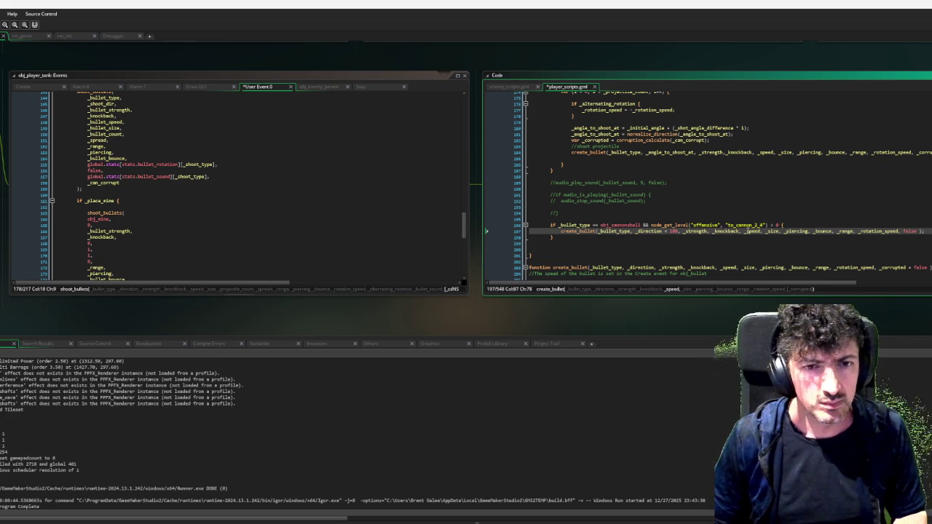
{"action": "left_click", "coordinate": [725, 230]}
{"action": "left_click", "coordinate": [692, 232]}
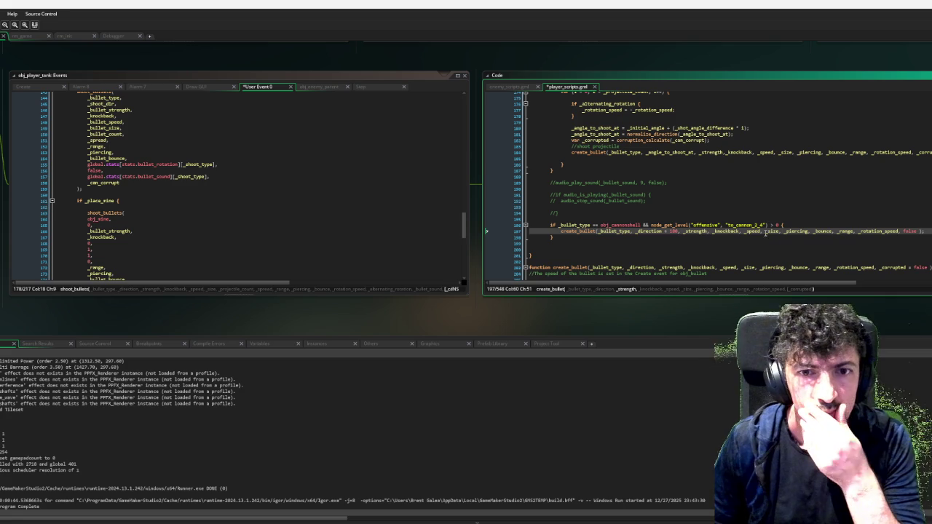
{"action": "left_click", "coordinate": [822, 231]}
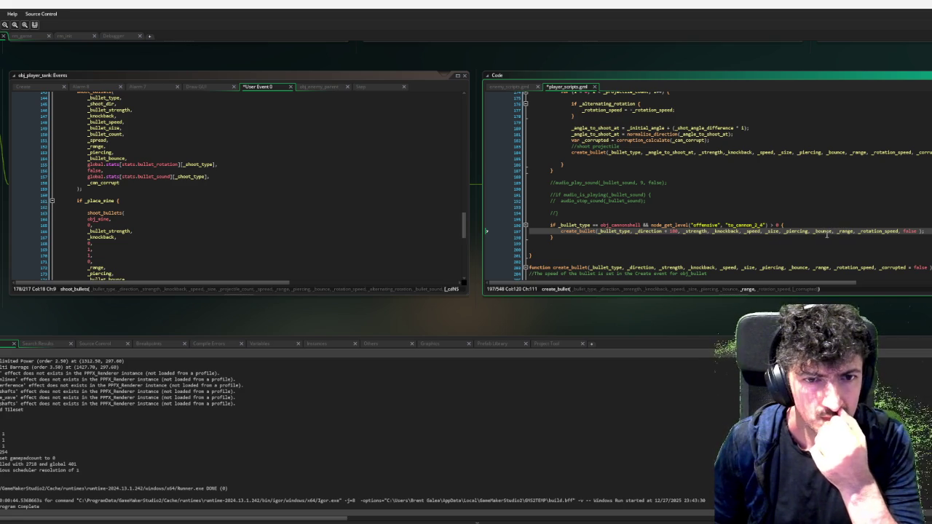
{"action": "scroll", "coordinate": [825, 234], "scroll_direction": "down", "scroll_amount": 3}
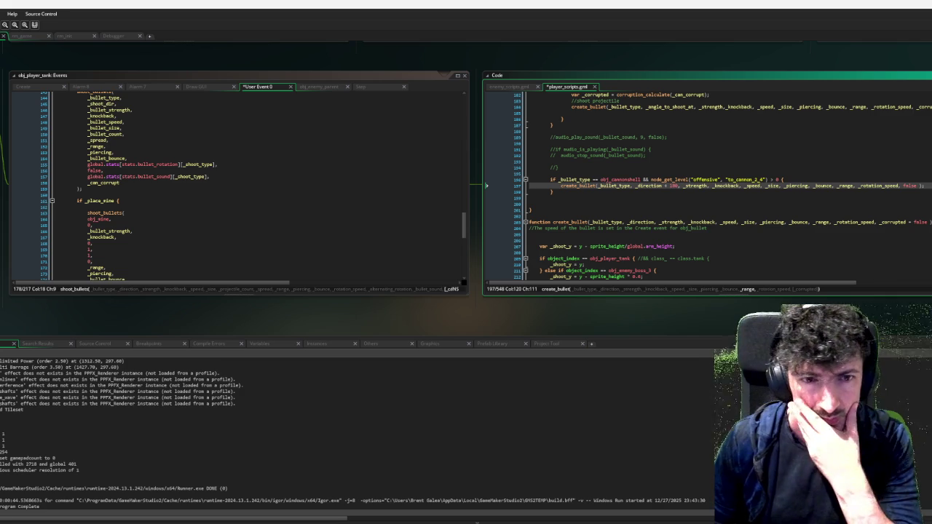
{"action": "scroll", "coordinate": [704, 253], "scroll_direction": "down", "scroll_amount": 3}
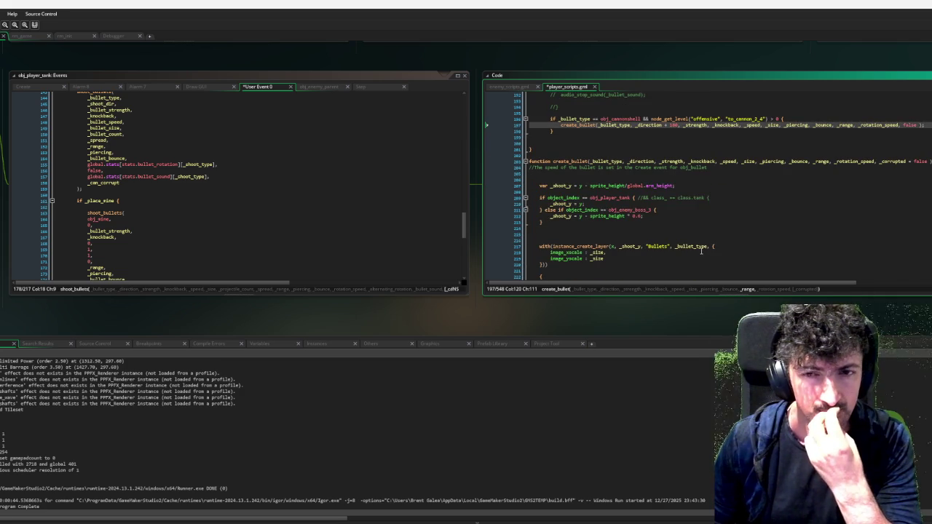
{"action": "scroll", "coordinate": [693, 224], "scroll_direction": "down", "scroll_amount": 6}
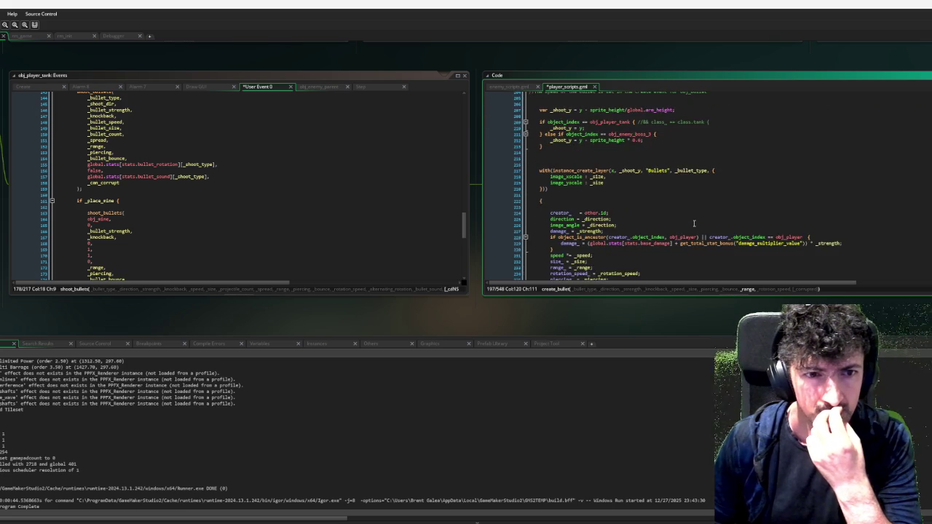
{"action": "scroll", "coordinate": [694, 224], "scroll_direction": "down", "scroll_amount": 3}
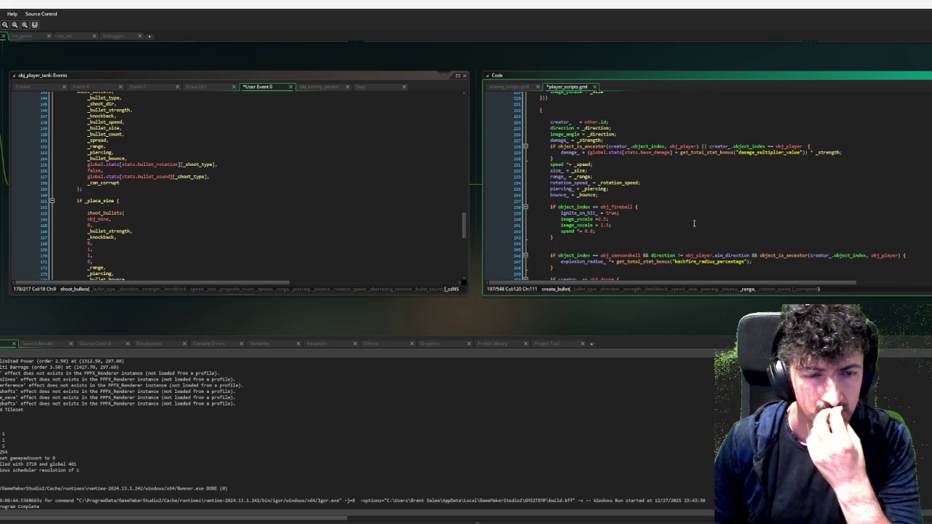
{"action": "scroll", "coordinate": [694, 224], "scroll_direction": "down", "scroll_amount": 2}
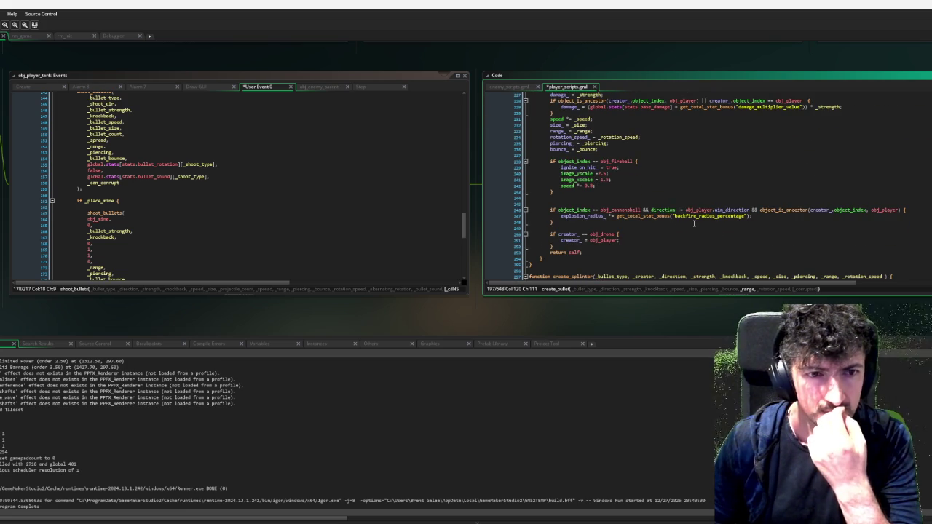
{"action": "scroll", "coordinate": [616, 255], "scroll_direction": "up", "scroll_amount": 2}
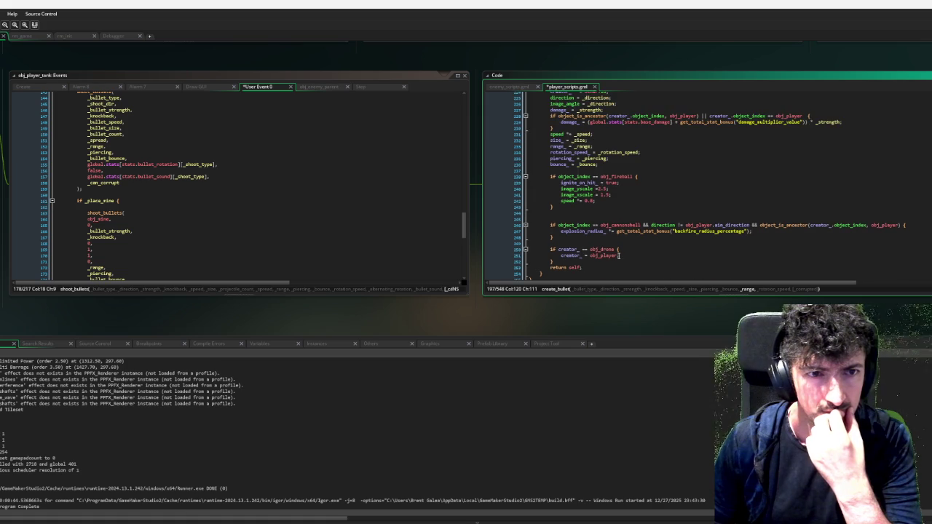
{"action": "scroll", "coordinate": [616, 255], "scroll_direction": "up", "scroll_amount": 1}
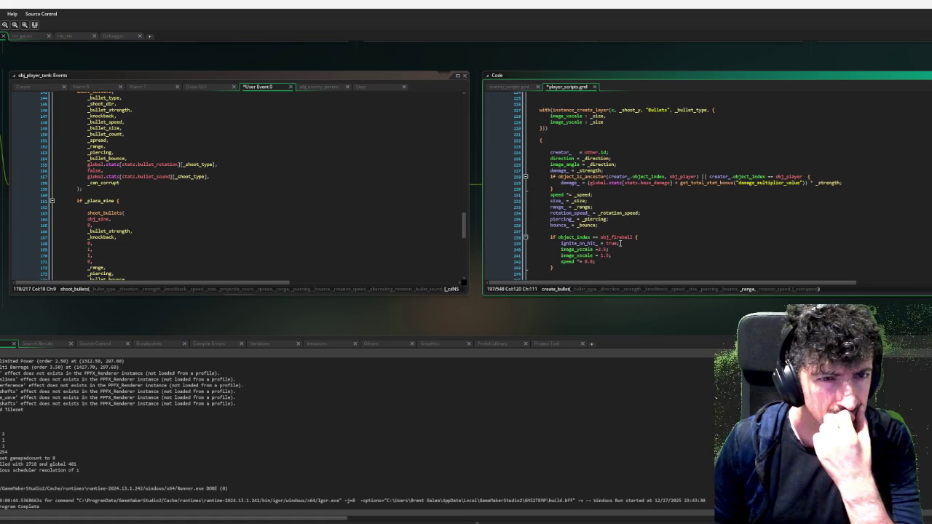
{"action": "scroll", "coordinate": [620, 243], "scroll_direction": "up", "scroll_amount": 1}
{"action": "scroll", "coordinate": [620, 240], "scroll_direction": "up", "scroll_amount": 1}
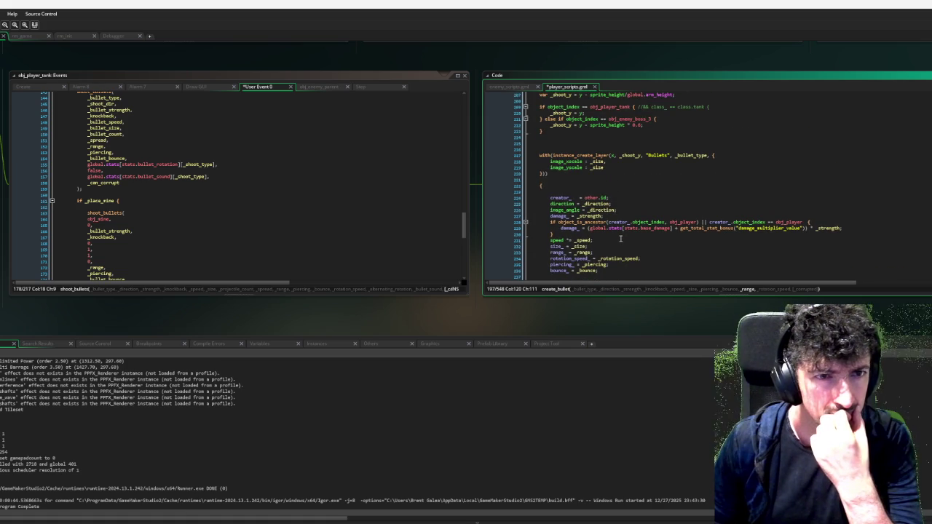
{"action": "scroll", "coordinate": [620, 238], "scroll_direction": "down", "scroll_amount": 2}
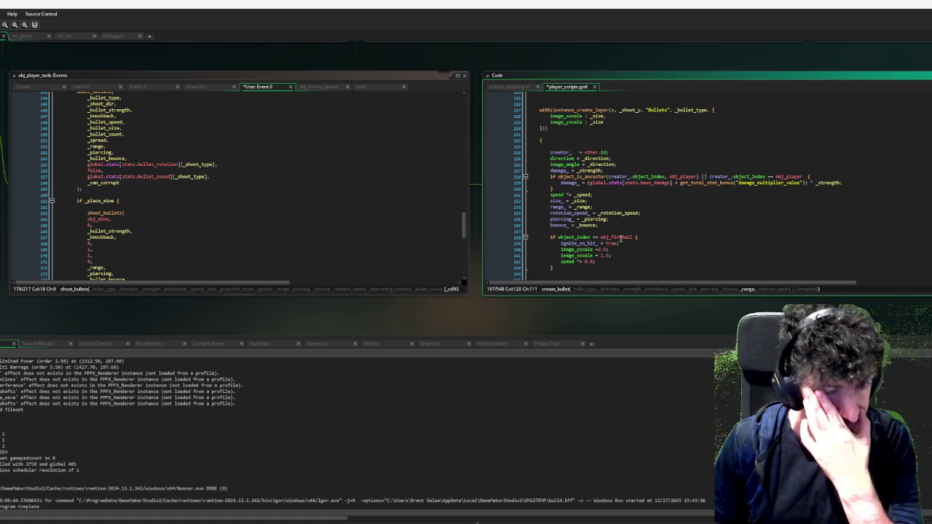
{"action": "scroll", "coordinate": [620, 238], "scroll_direction": "up", "scroll_amount": 5}
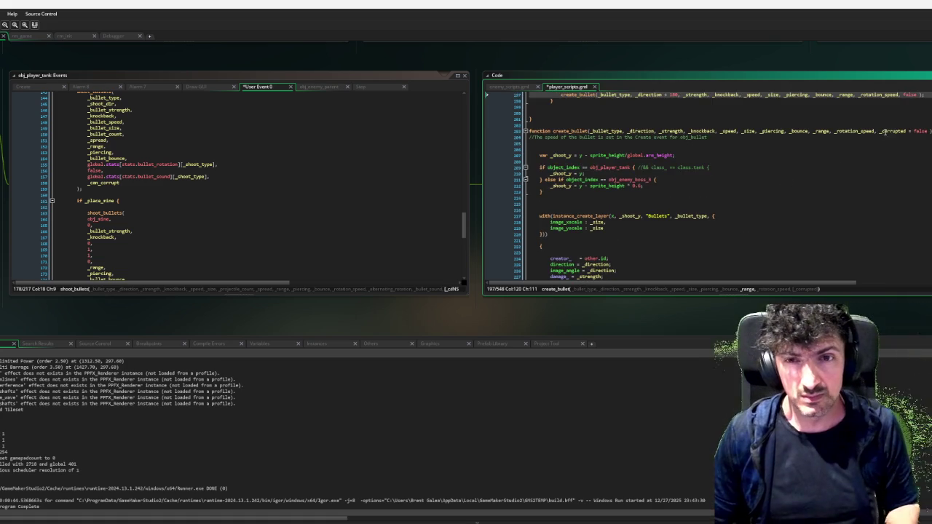
{"action": "double_click", "coordinate": [891, 131]}
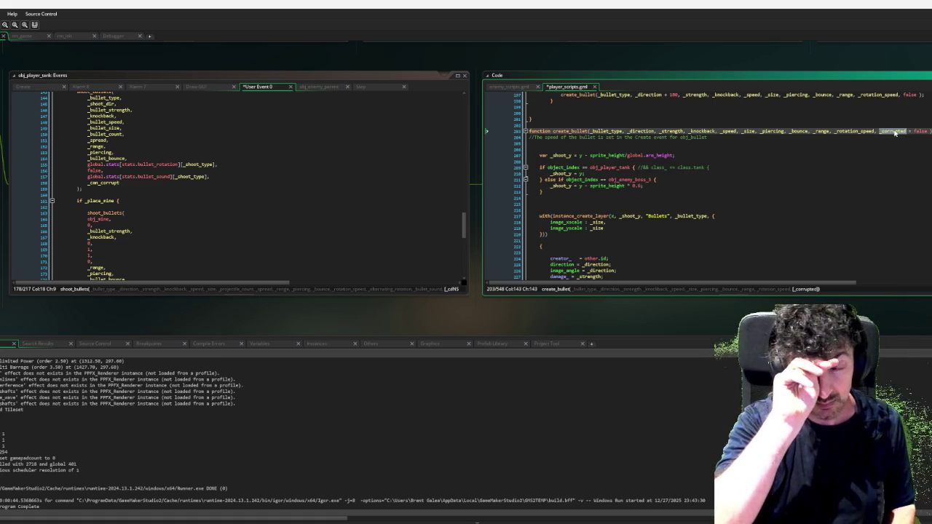
{"action": "scroll", "coordinate": [705, 224], "scroll_direction": "down", "scroll_amount": 5}
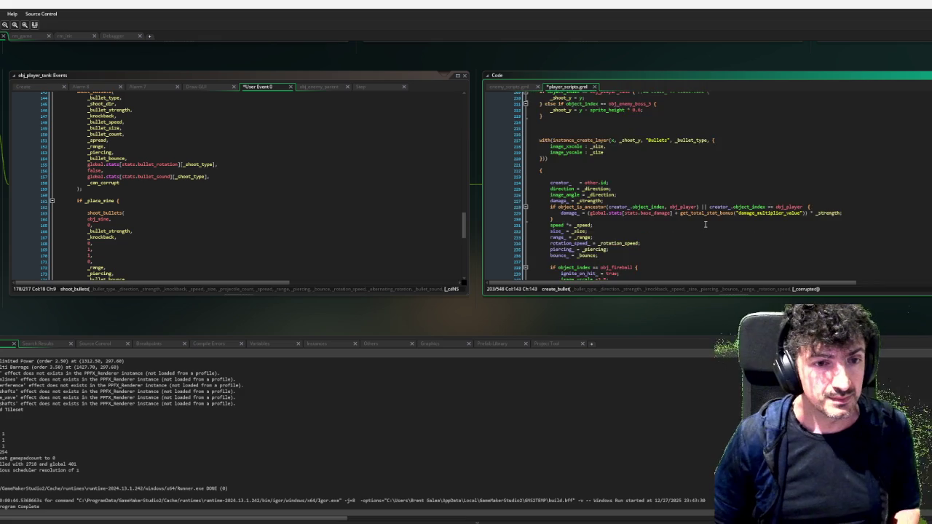
{"action": "scroll", "coordinate": [704, 224], "scroll_direction": "down", "scroll_amount": 3}
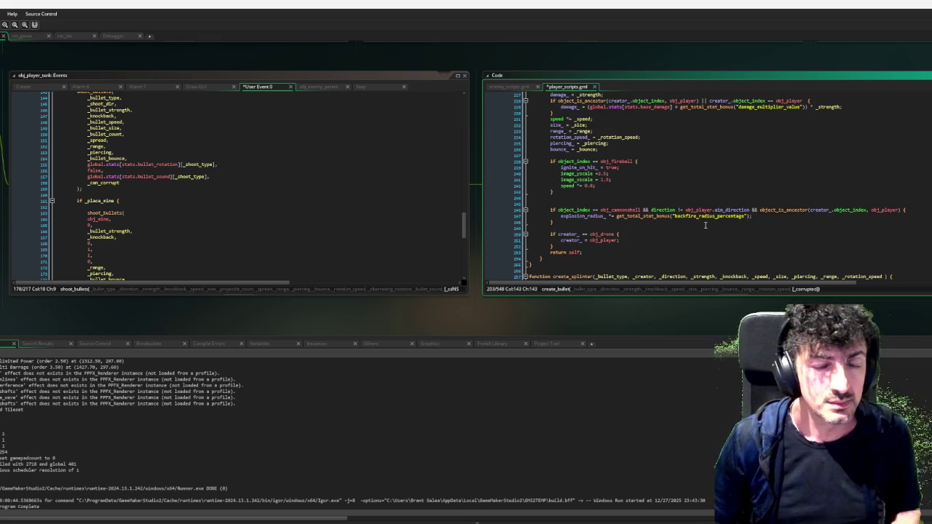
{"action": "scroll", "coordinate": [665, 229], "scroll_direction": "up", "scroll_amount": 2}
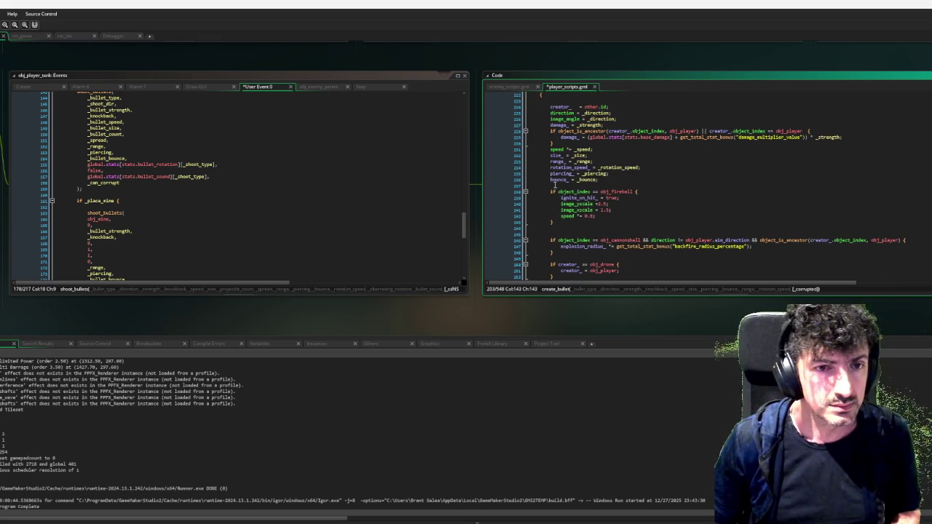
After the fireball block, add if _corrupted { image_blend = c_purple; }.
{"action": "left_click", "coordinate": [576, 228]}
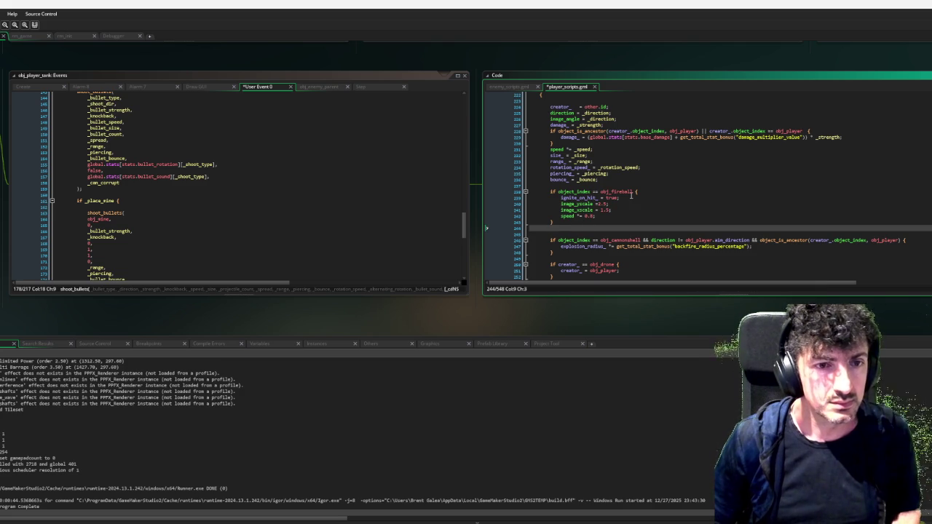
{"action": "key", "text": "Return"}
{"action": "type", "text": "if _corrupted"}
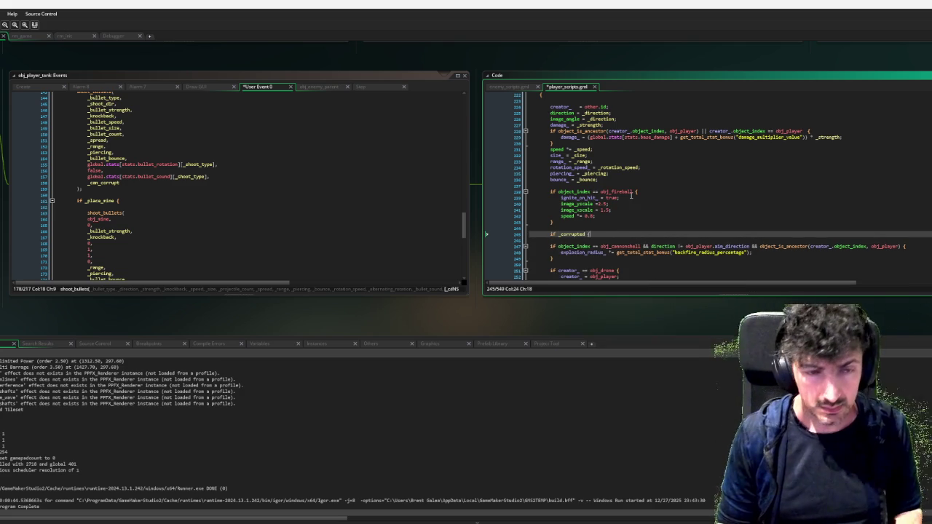
{"action": "type", "text": "{"}
{"action": "key", "text": "Return"}
{"action": "key", "text": "Up"}
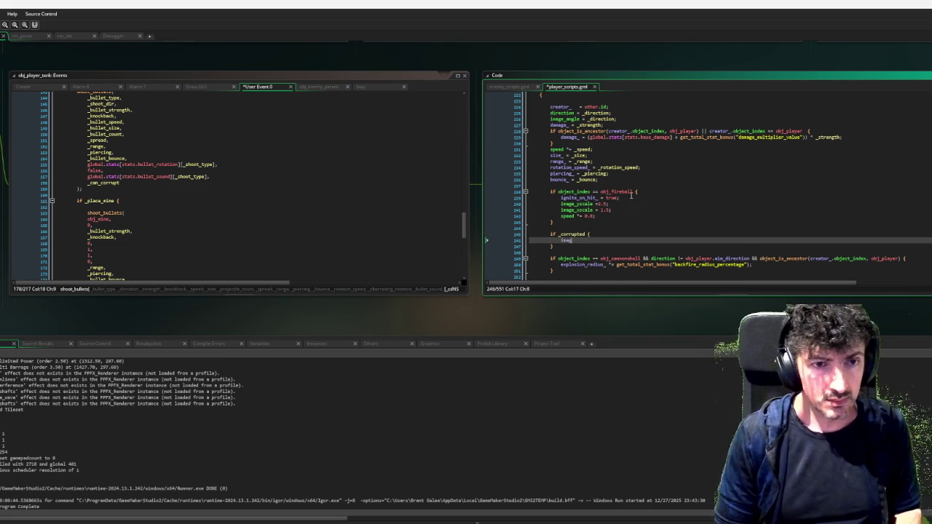
{"action": "type", "text": "e_blend = "}
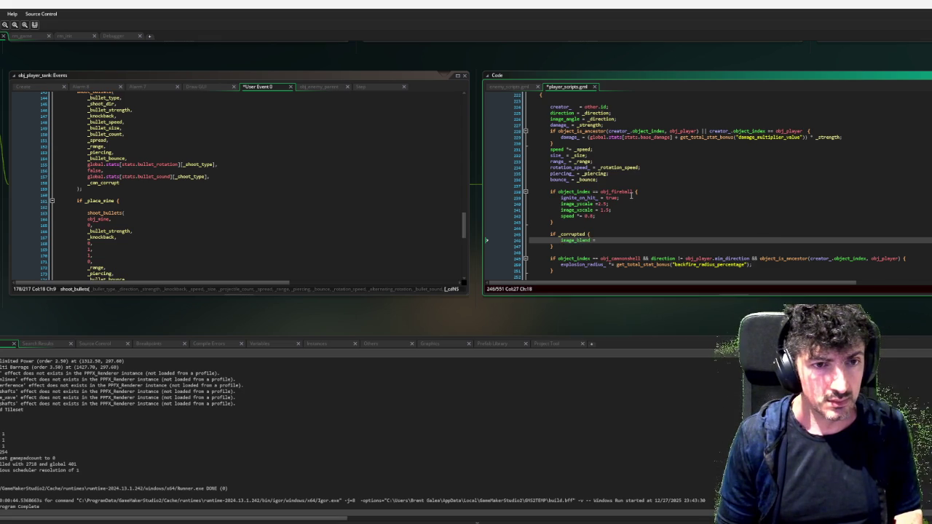
{"action": "type", "text": "c_purple;"}
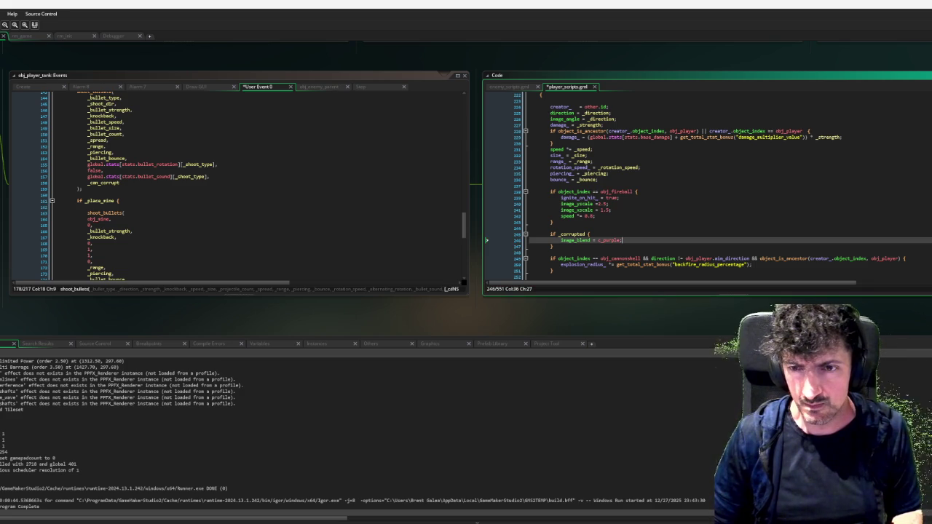
{"action": "key", "text": "ctrl+Tab"}
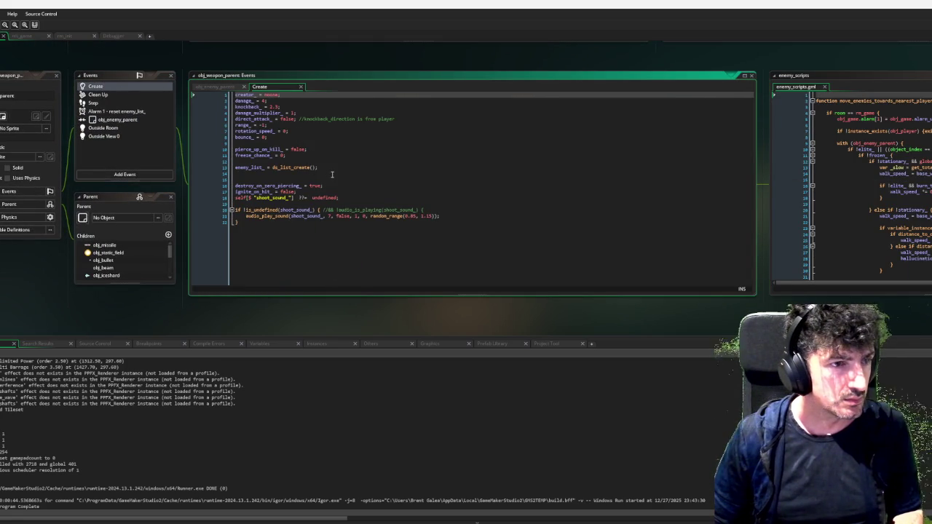
Add corrupted_ = false; after bounce_ in obj_weapon_parent's Create event.
{"action": "left_click", "coordinate": [314, 144]}
{"action": "key", "text": "Return"}
{"action": "key", "text": "Up"}
{"action": "type", "text": "corrup"}
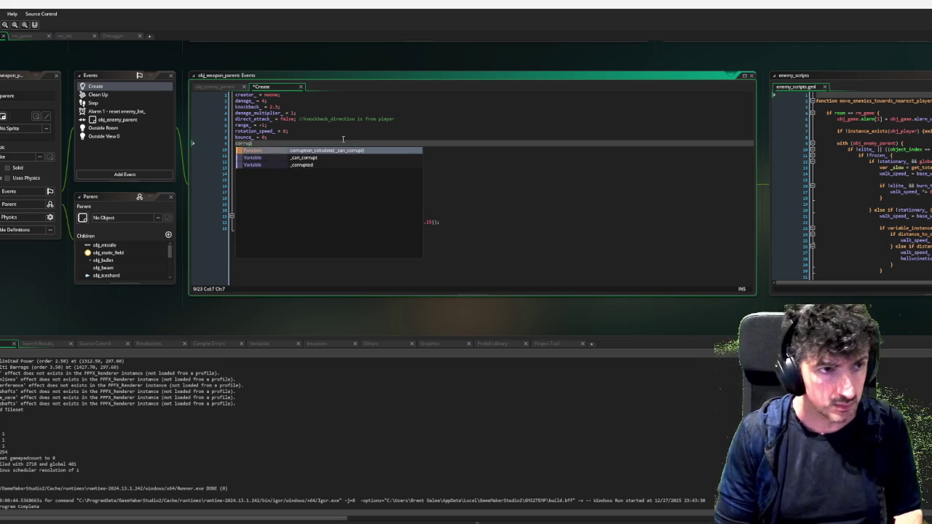
{"action": "type", "text": "ted_ = false;"}
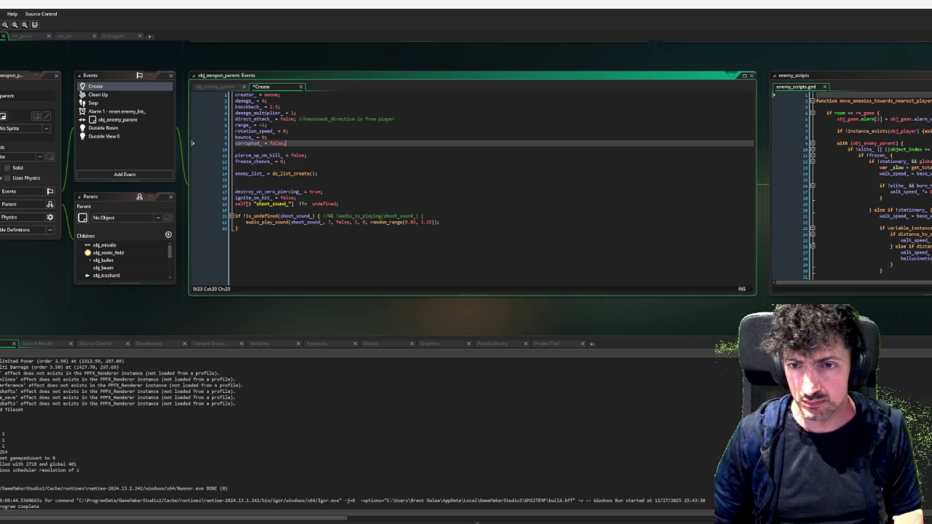
Add corrupted_ = true; inside create_bullet's if _corrupted block after the purple tint.
{"action": "scroll", "coordinate": [662, 314], "scroll_direction": "up", "scroll_amount": 5}
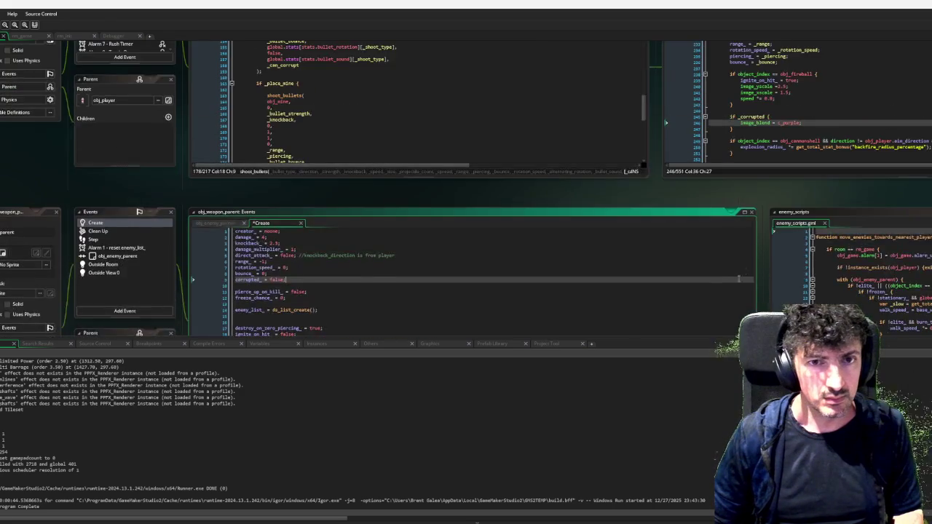
{"action": "left_click", "coordinate": [820, 214]}
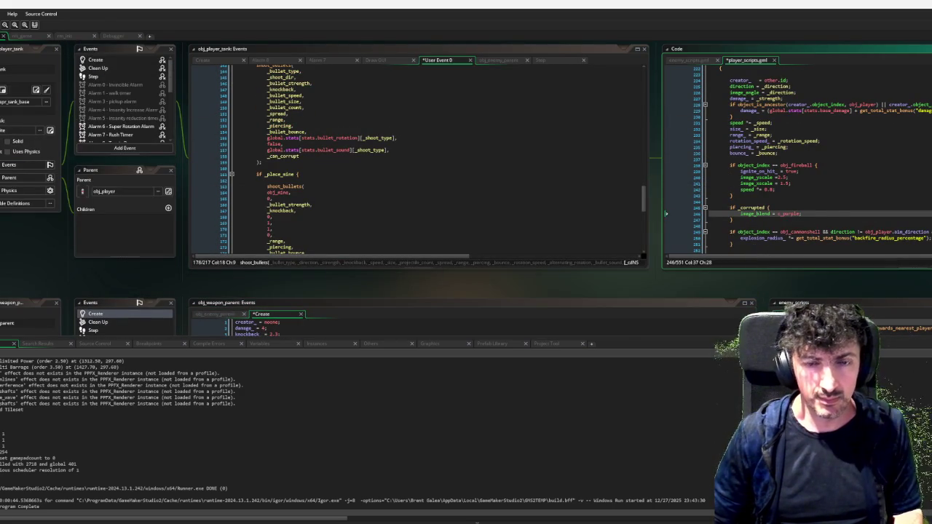
{"action": "key", "text": "Return"}
{"action": "type", "text": "corrupt"}
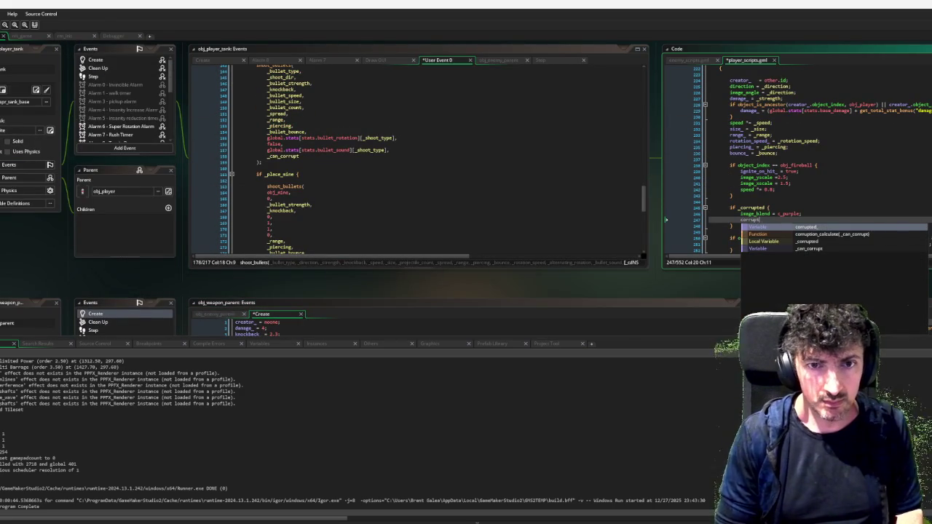
{"action": "type", "text": "ed_ = true;"}
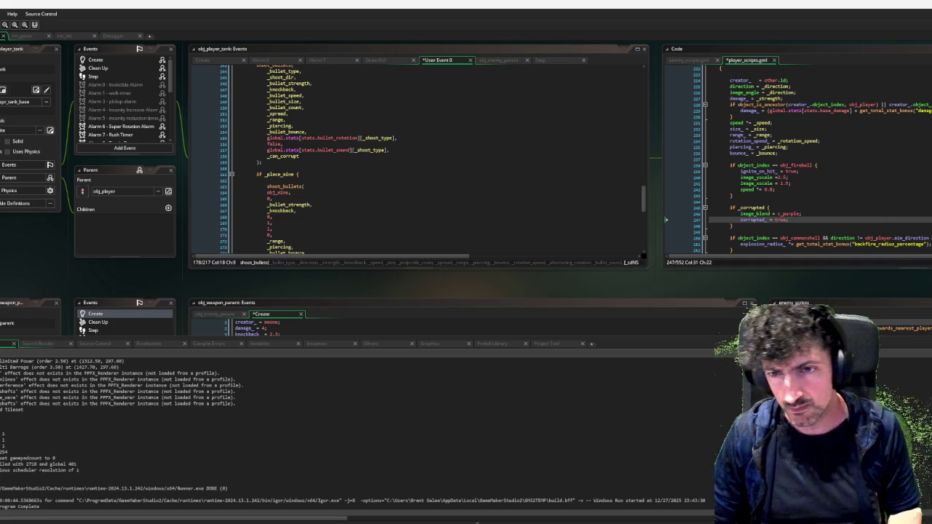
{"action": "scroll", "coordinate": [466, 189], "scroll_direction": "down", "scroll_amount": 5}
{"action": "scroll", "coordinate": [466, 190], "scroll_direction": "down", "scroll_amount": 1}
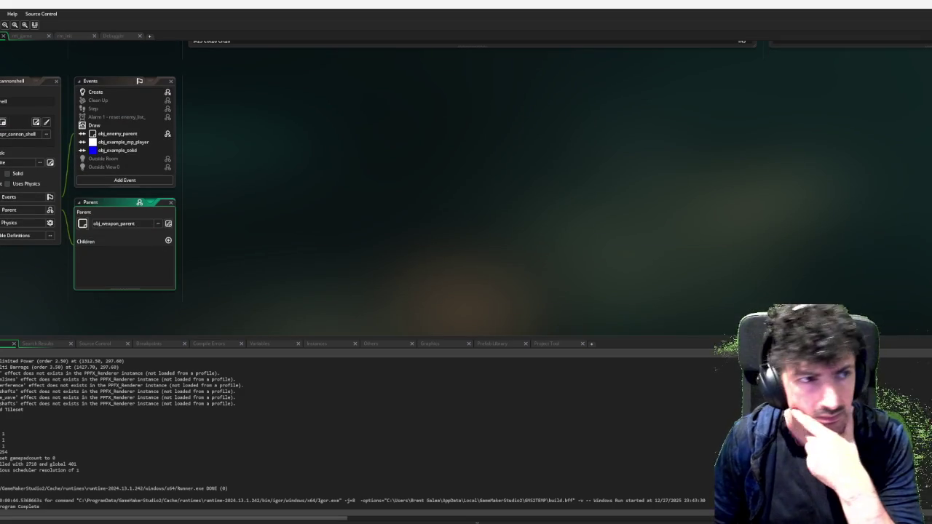
View obj_cannonshell's and obj_beam's Create events, then close the obj_beam window.
{"action": "left_click", "coordinate": [115, 91]}
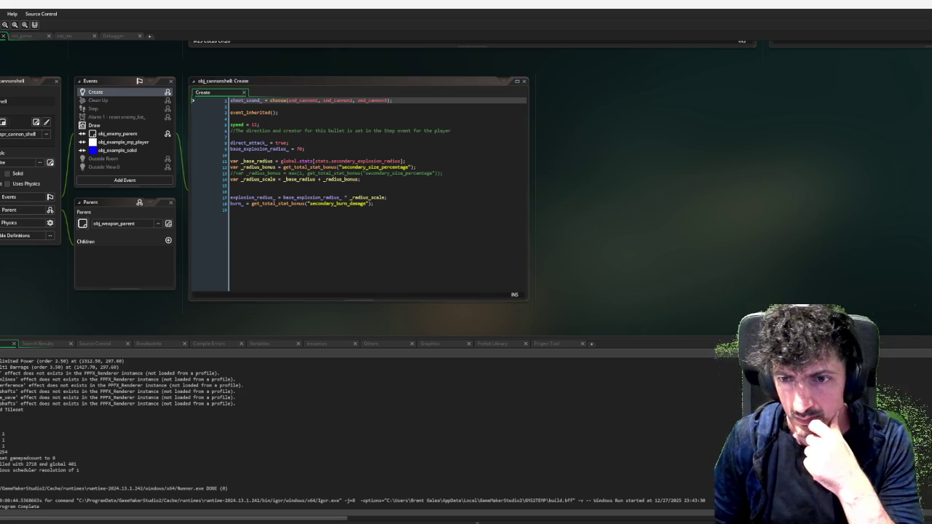
{"action": "scroll", "coordinate": [260, 62], "scroll_direction": "down", "scroll_amount": 7}
{"action": "left_click", "coordinate": [115, 91]}
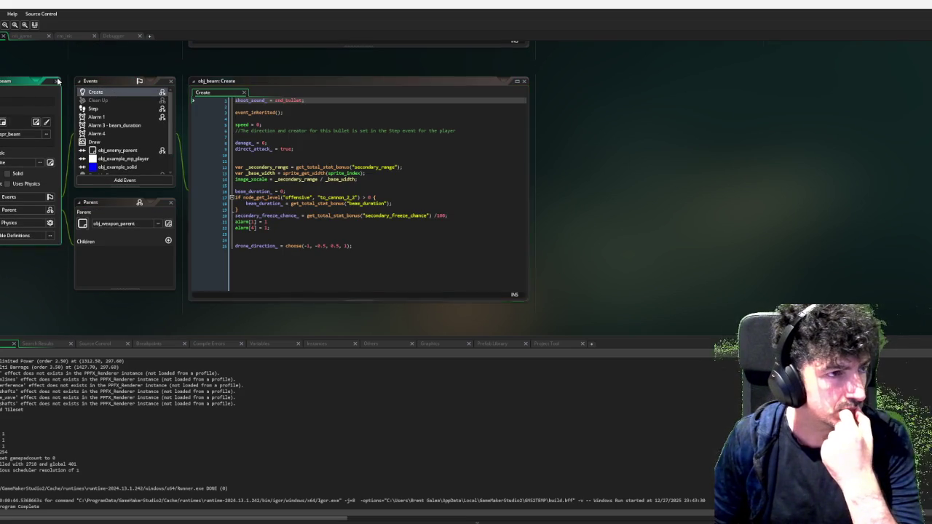
{"action": "left_click", "coordinate": [57, 81]}
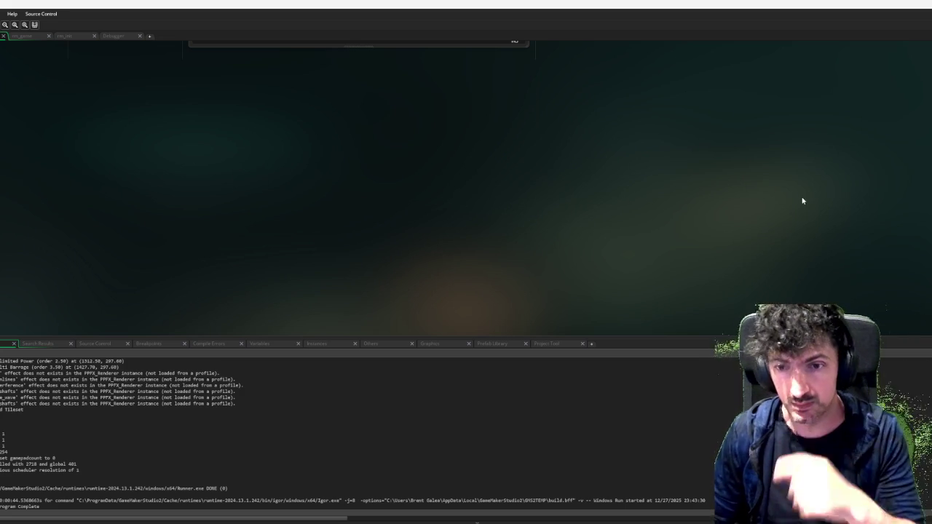
Search the project for obj_psych and go to the end of its shoot_bullets call's snd_fireball line.
{"action": "key", "text": "ctrl+shift+f"}
{"action": "type", "text": "ob"}
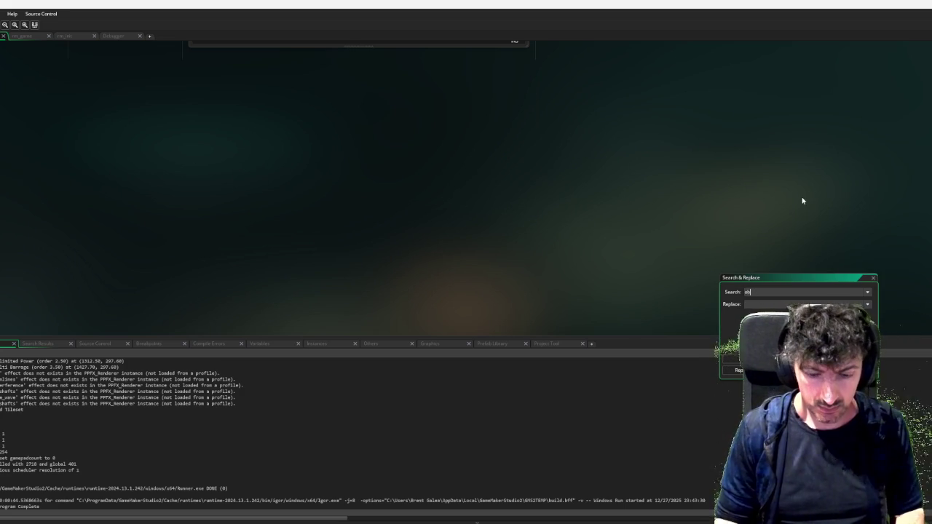
{"action": "type", "text": "j_psych"}
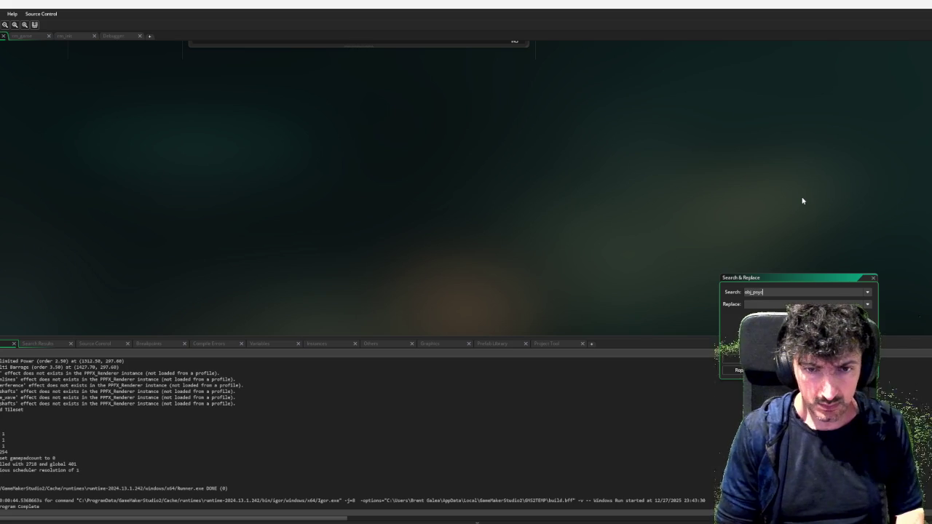
{"action": "key", "text": "Return"}
{"action": "double_click", "coordinate": [87, 368]}
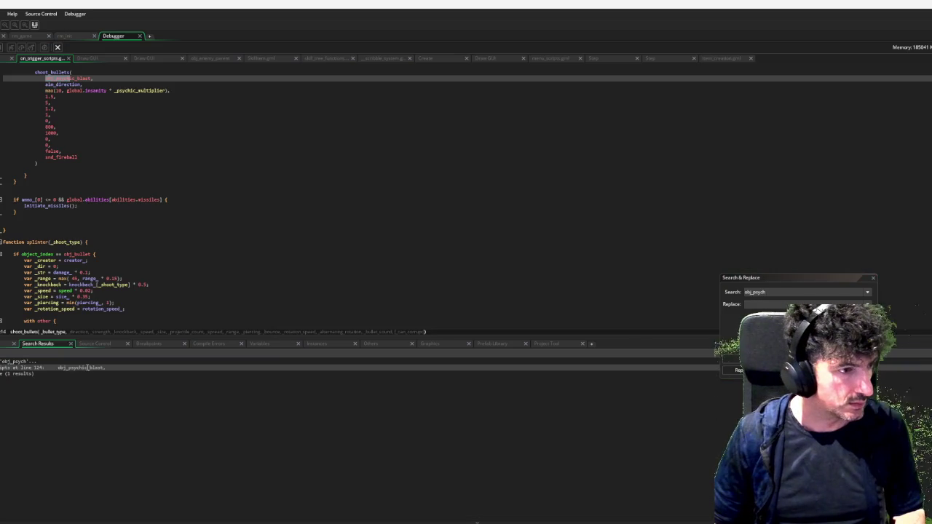
{"action": "scroll", "coordinate": [145, 205], "scroll_direction": "up", "scroll_amount": 3}
{"action": "left_click", "coordinate": [108, 223]}
{"action": "left_click", "coordinate": [120, 217]}
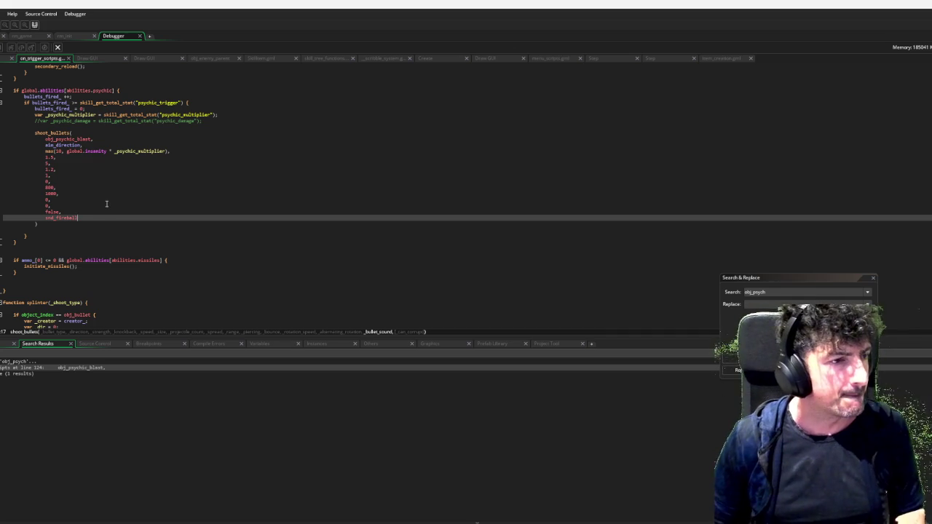
Add false after snd_fireball in the psychic blast call, then run the game with F5.
{"action": "type", "text": ","}
{"action": "key", "text": "Return"}
{"action": "type", "text": "false"}
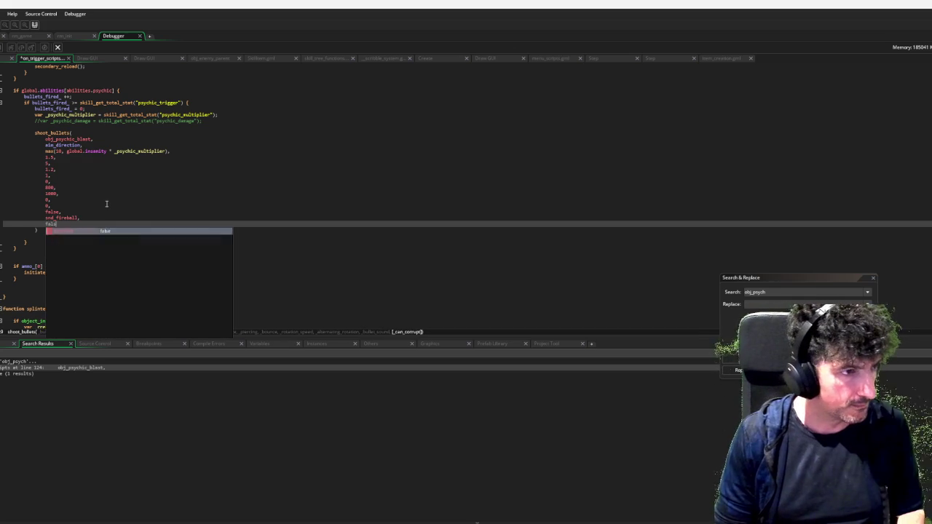
{"action": "left_click", "coordinate": [126, 196]}
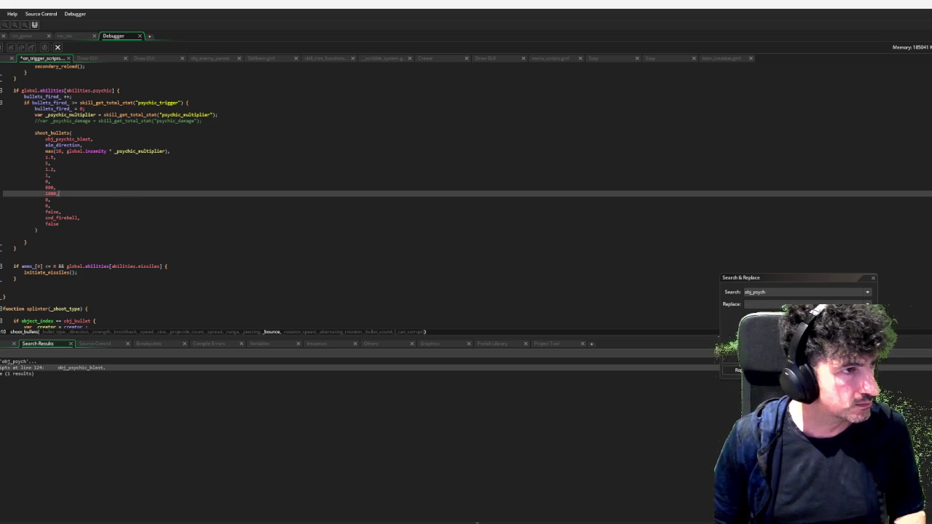
{"action": "key", "text": "F5"}
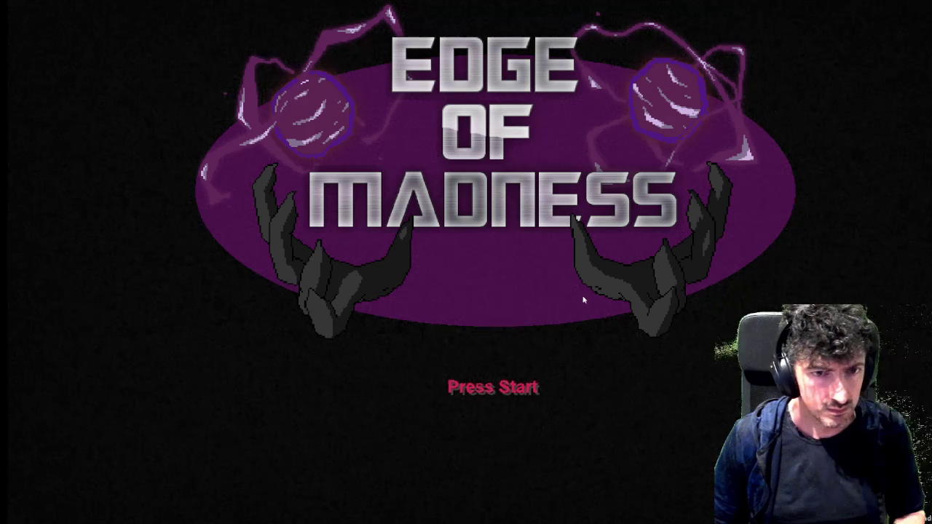
{"action": "key", "text": "Return"}
{"action": "key", "text": "Return"}
Start with the first tank and equip Buster Booster, Veggie Patch, Sneakers, Damage Booster, Combat Stim, Thumb-Tac, Power Steering Fluid.
{"action": "left_click", "coordinate": [263, 326]}
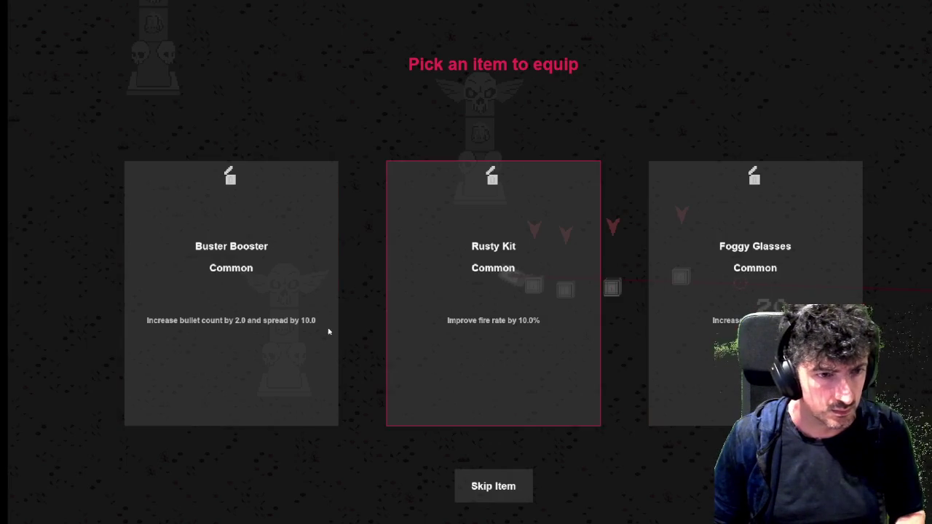
{"action": "left_click", "coordinate": [225, 337]}
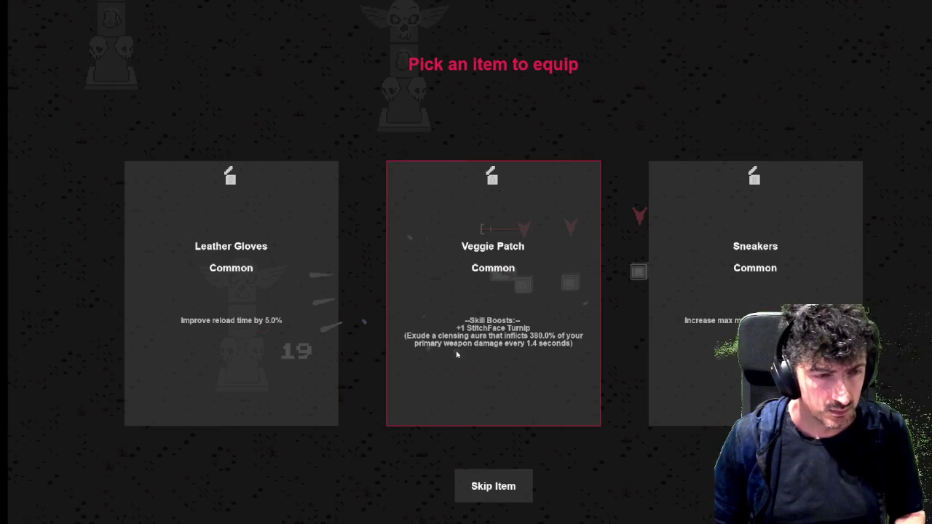
{"action": "left_click", "coordinate": [524, 342]}
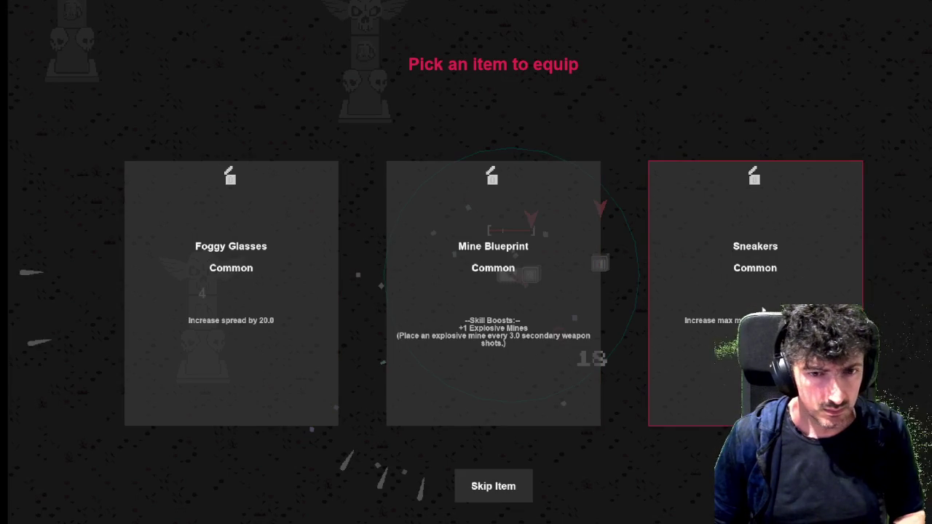
{"action": "left_click", "coordinate": [800, 364]}
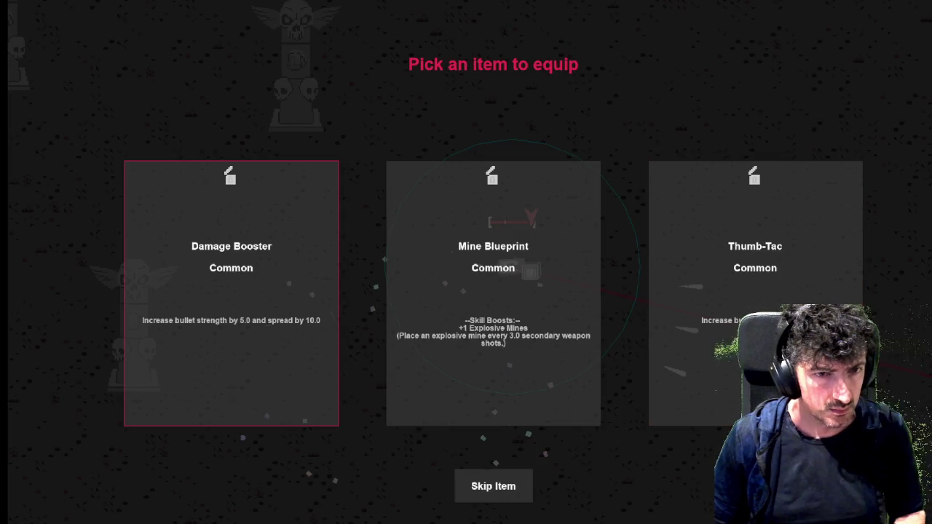
{"action": "left_click", "coordinate": [306, 327]}
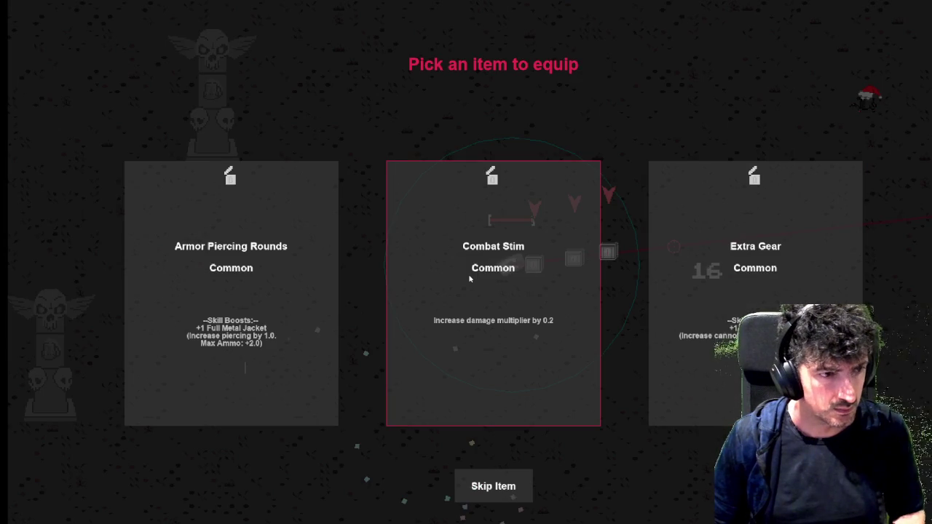
{"action": "left_click", "coordinate": [469, 278]}
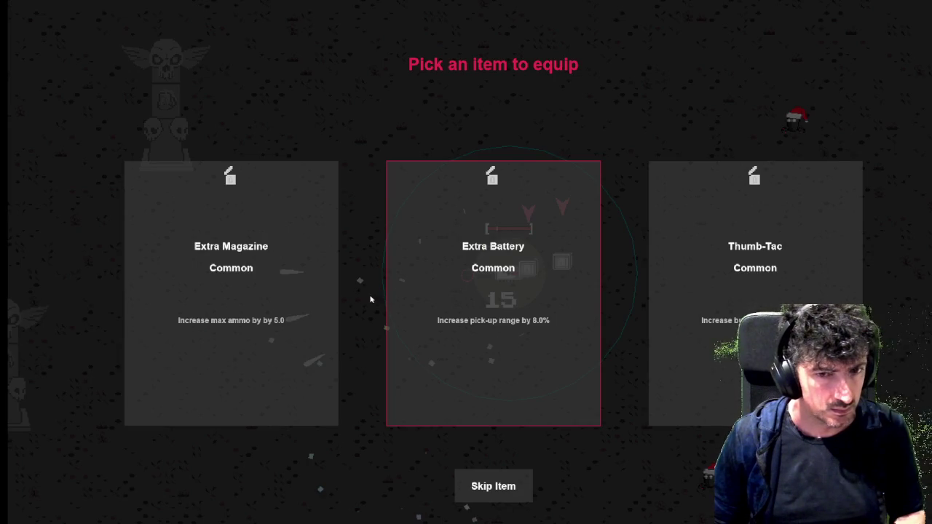
{"action": "left_click", "coordinate": [743, 293]}
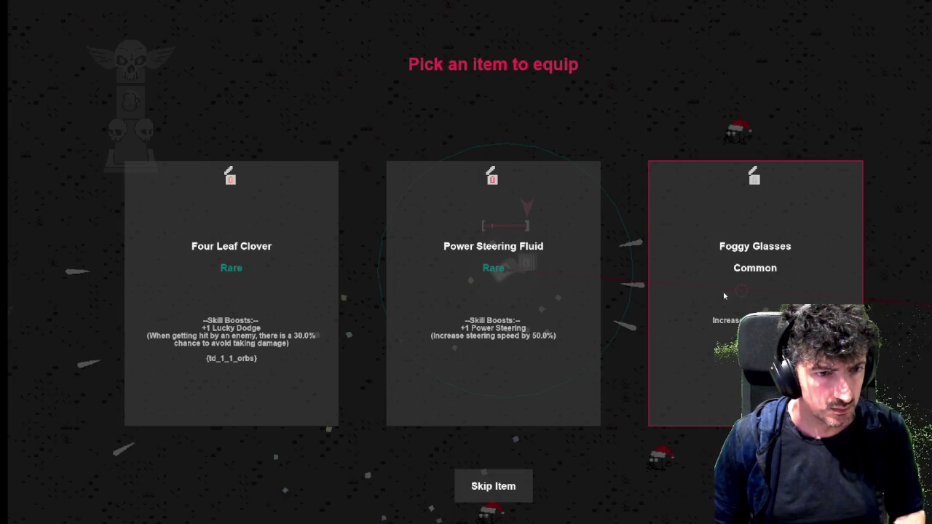
{"action": "left_click", "coordinate": [532, 309]}
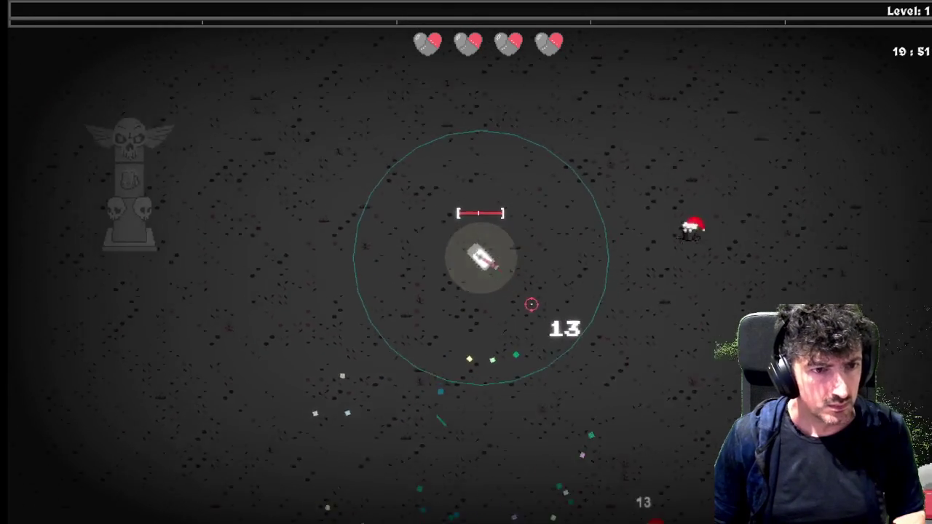
Move the character up-right, then back down-left across the level.
{"action": "key", "text": "d"}
{"action": "key", "text": "w"}
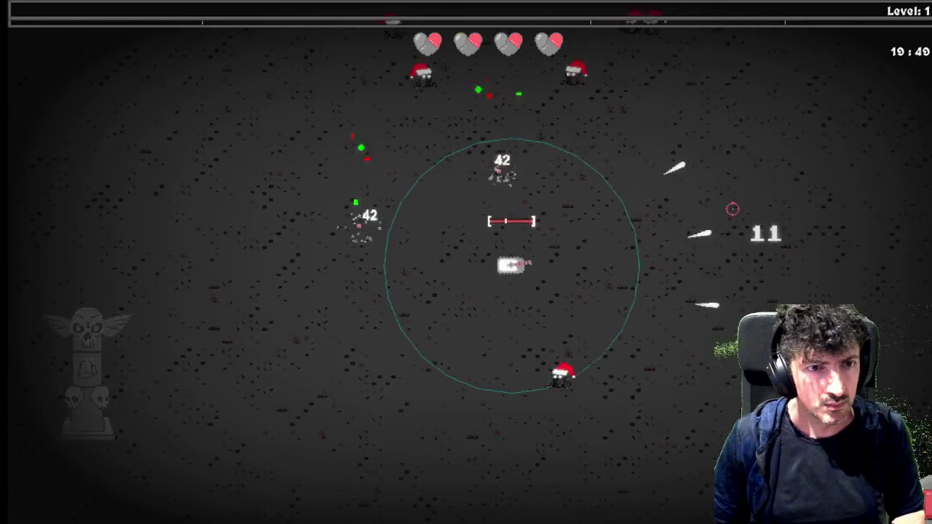
{"action": "key", "text": "d"}
{"action": "key", "text": "w"}
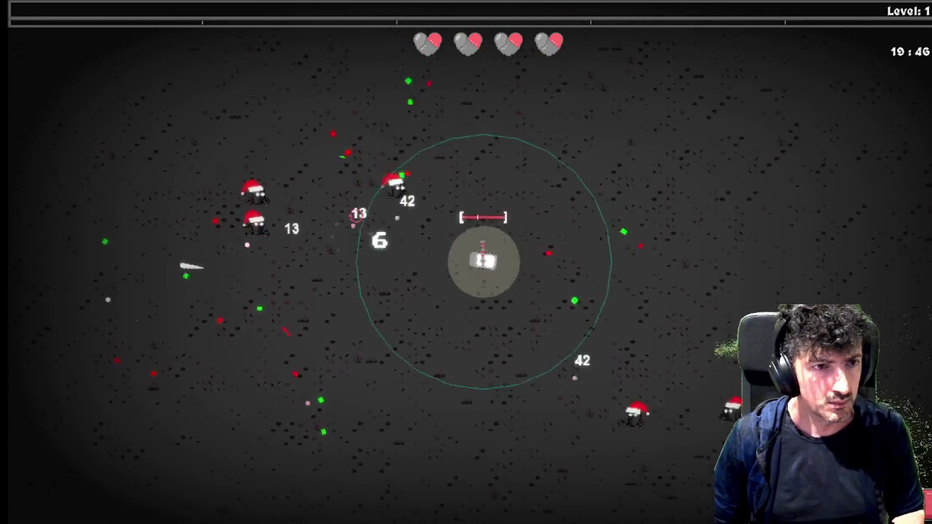
{"action": "key", "text": "s"}
{"action": "key", "text": "a"}
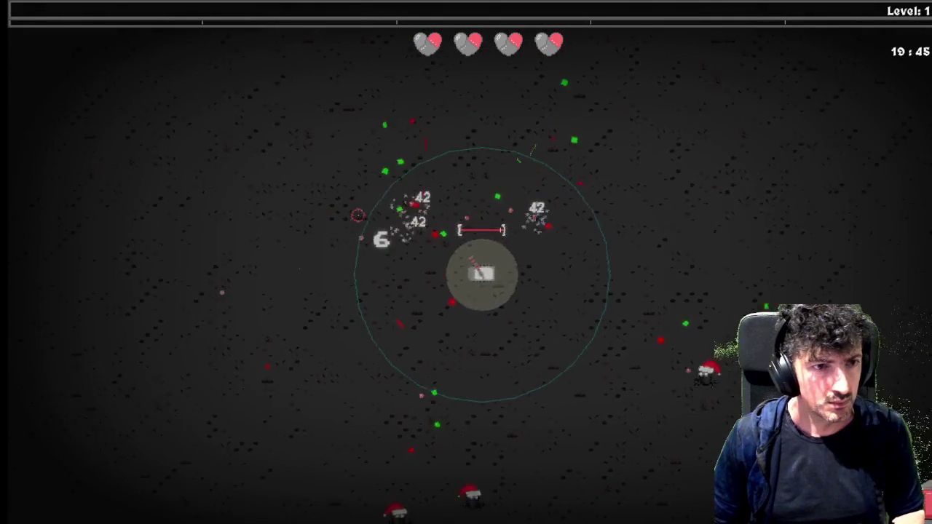
{"action": "key", "text": "s"}
{"action": "key", "text": "a"}
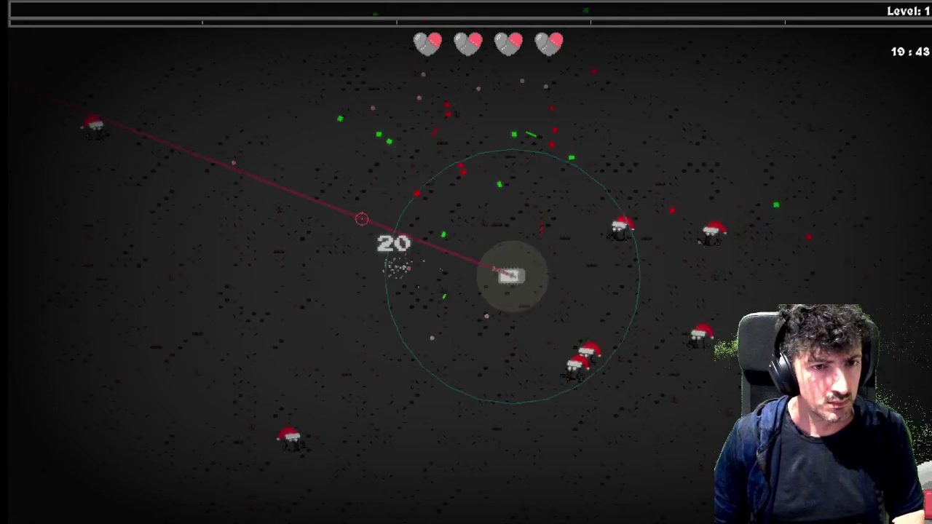
Cycle through the skill tree pages, then resume moving down-left.
{"action": "key", "text": "Tab"}
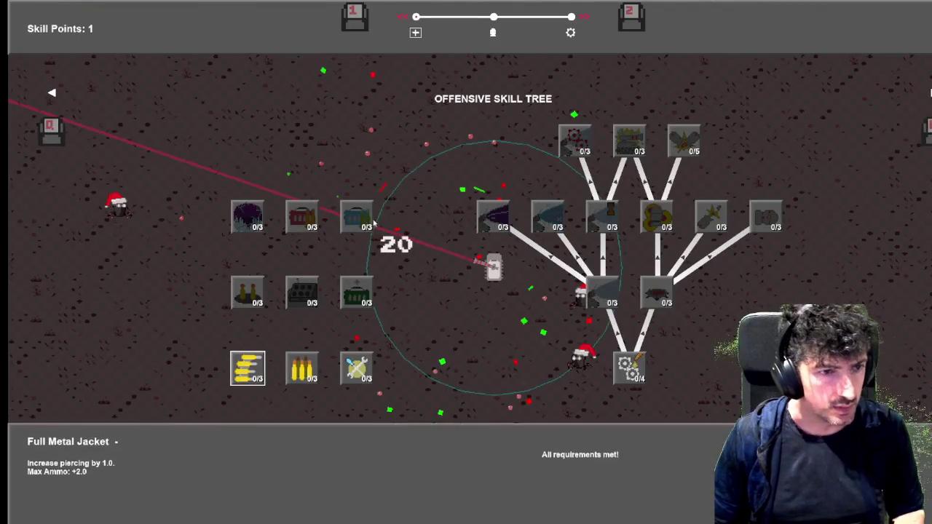
{"action": "key", "text": "e"}
{"action": "key", "text": "e"}
{"action": "key", "text": "Tab"}
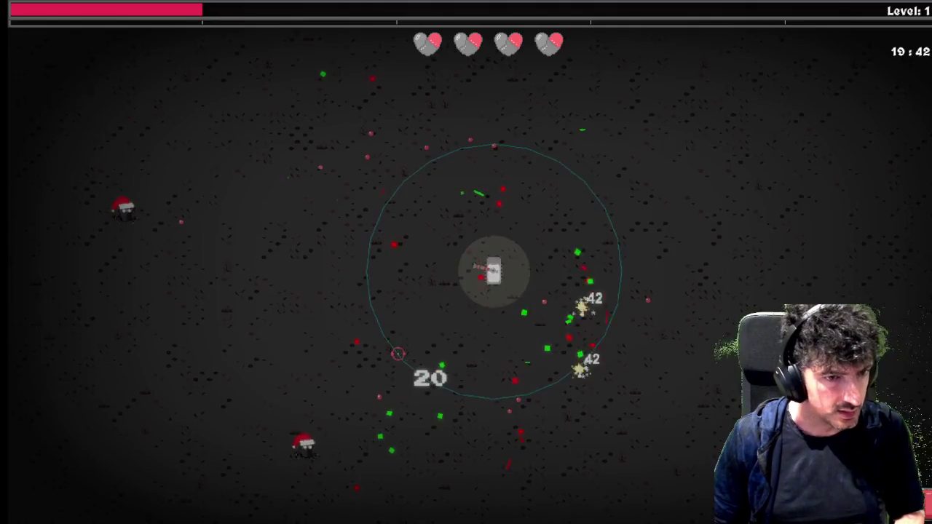
{"action": "key", "text": "s"}
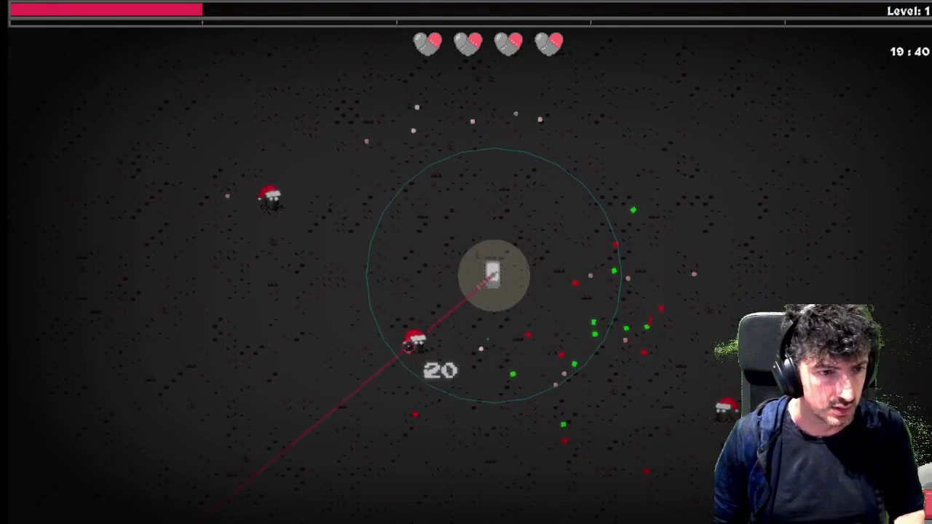
{"action": "key", "text": "a"}
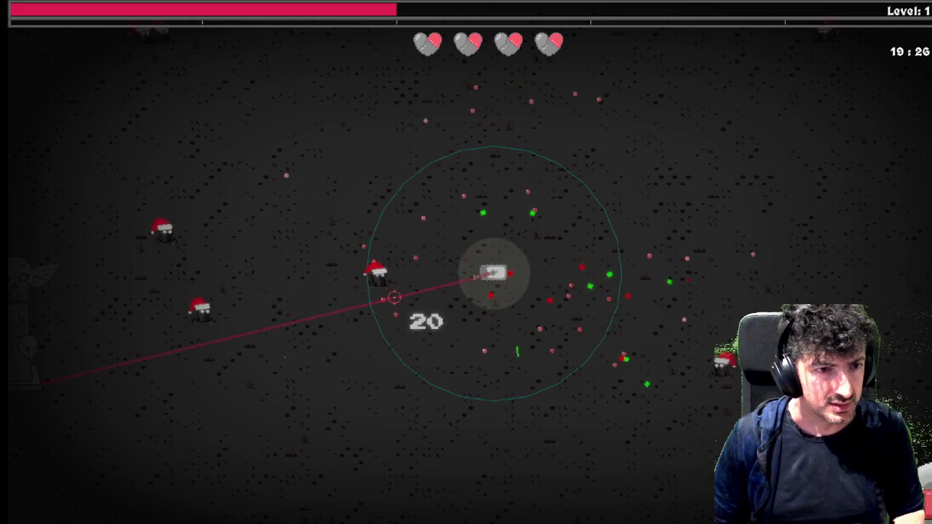
Keep dodging left, then down-right and right to collect experience.
{"action": "key", "text": "a"}
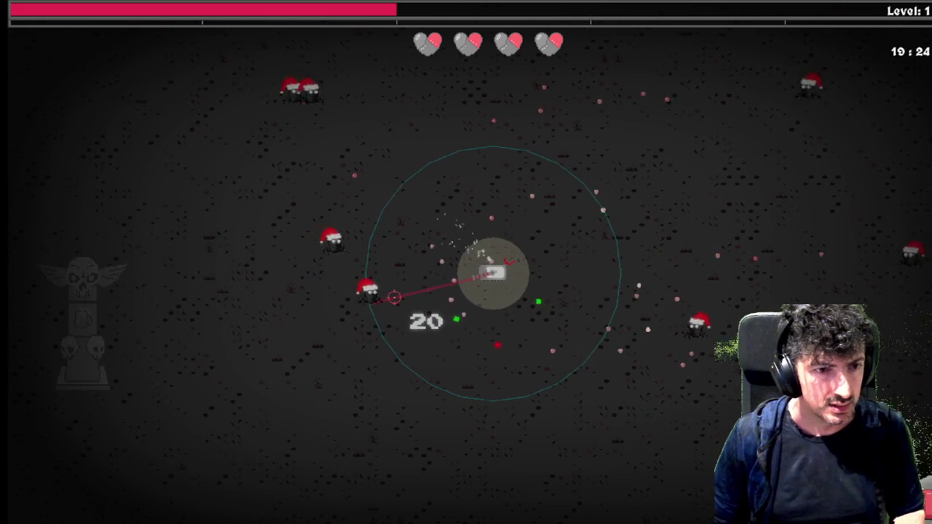
{"action": "key", "text": "s"}
{"action": "key", "text": "d"}
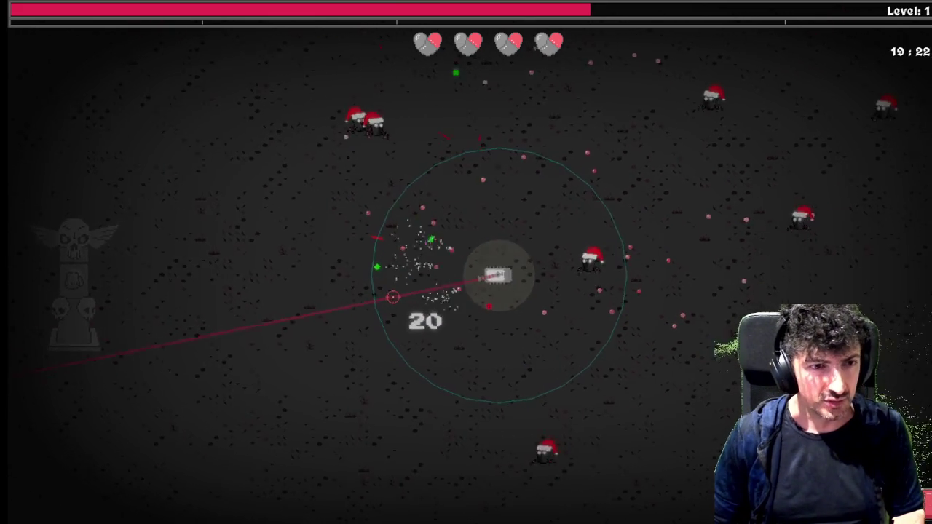
{"action": "key", "text": "d"}
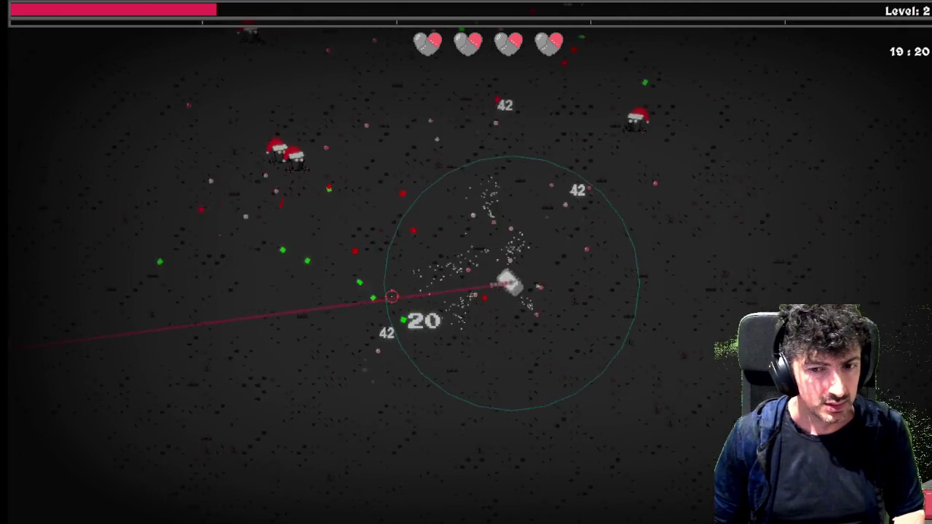
{"action": "key", "text": "d"}
{"action": "key", "text": "s"}
Keep moving left, down and right until the character reaches level 2.
{"action": "key", "text": "a"}
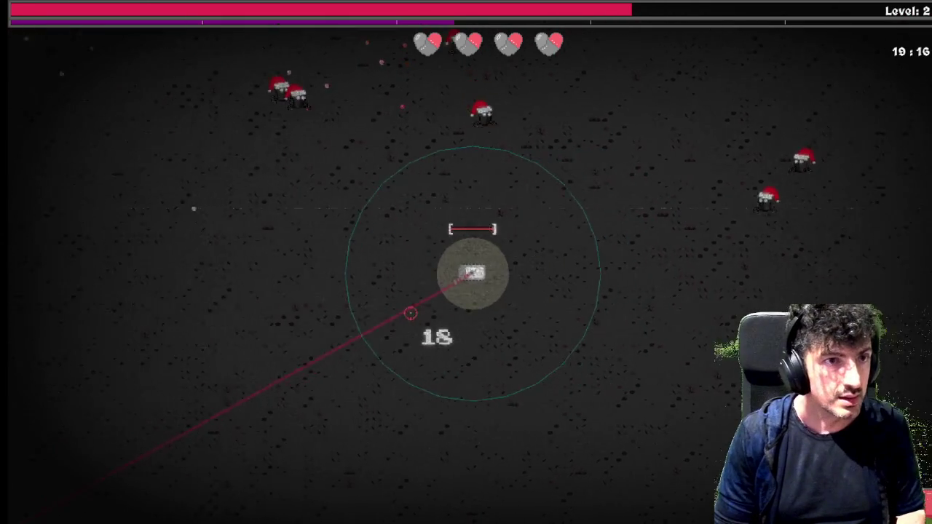
{"action": "key", "text": "a"}
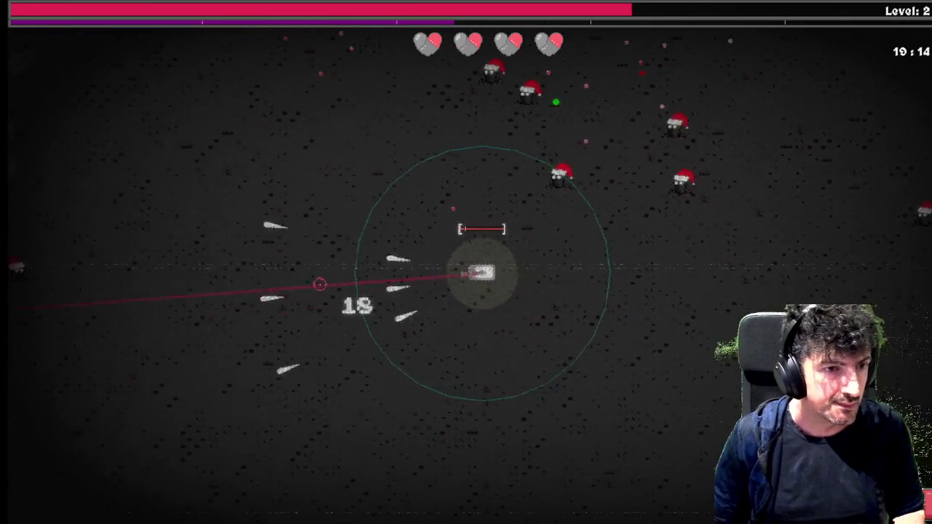
{"action": "key", "text": "a"}
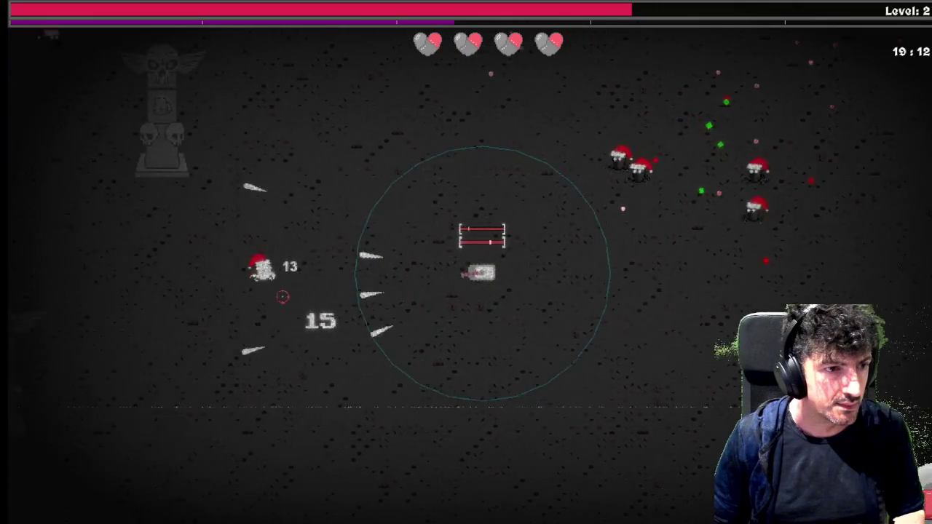
{"action": "key", "text": "a"}
{"action": "key", "text": "s"}
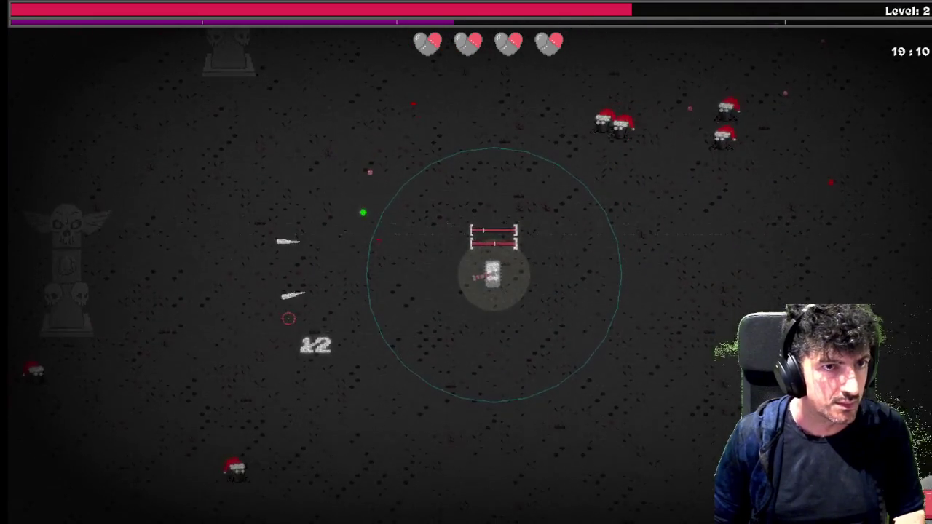
{"action": "key", "text": "s"}
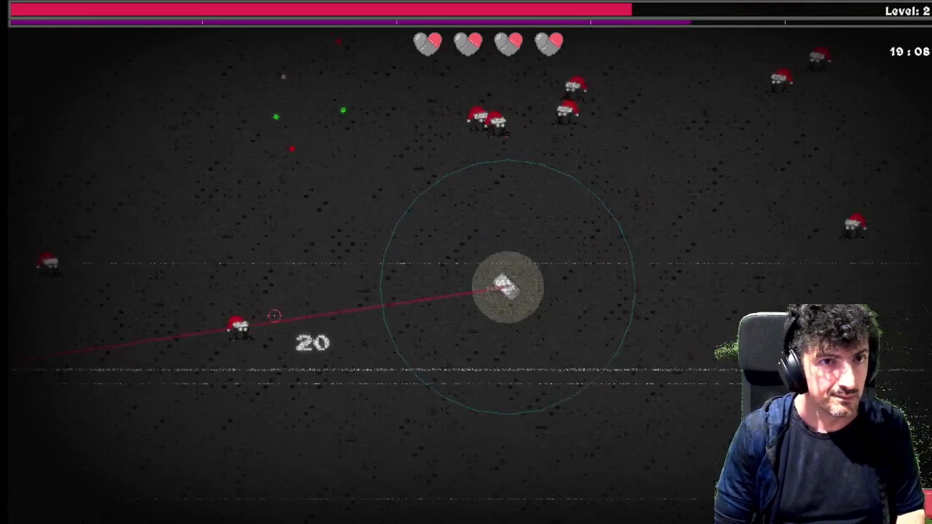
{"action": "key", "text": "d"}
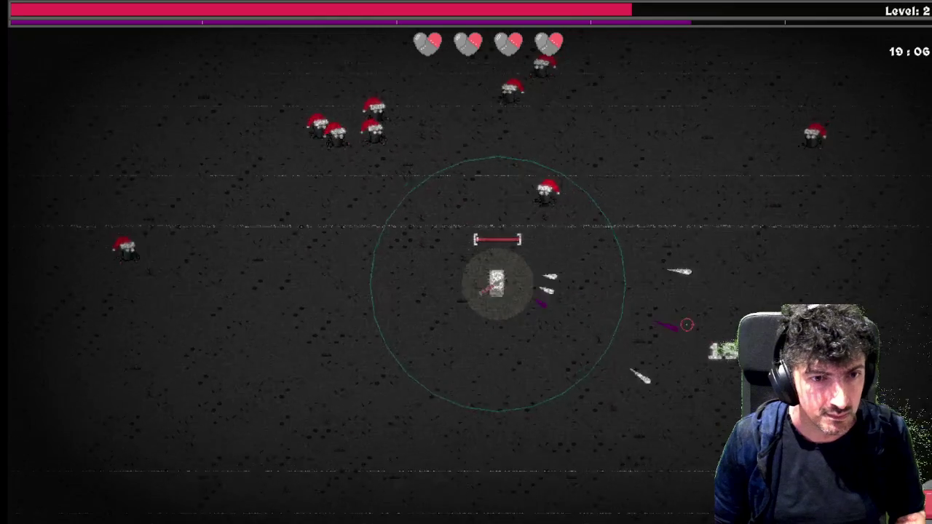
Move around to watch the purple corrupted bullets fire, then quit the game with Escape.
{"action": "key", "text": "d"}
{"action": "key", "text": "d"}
{"action": "key", "text": "d"}
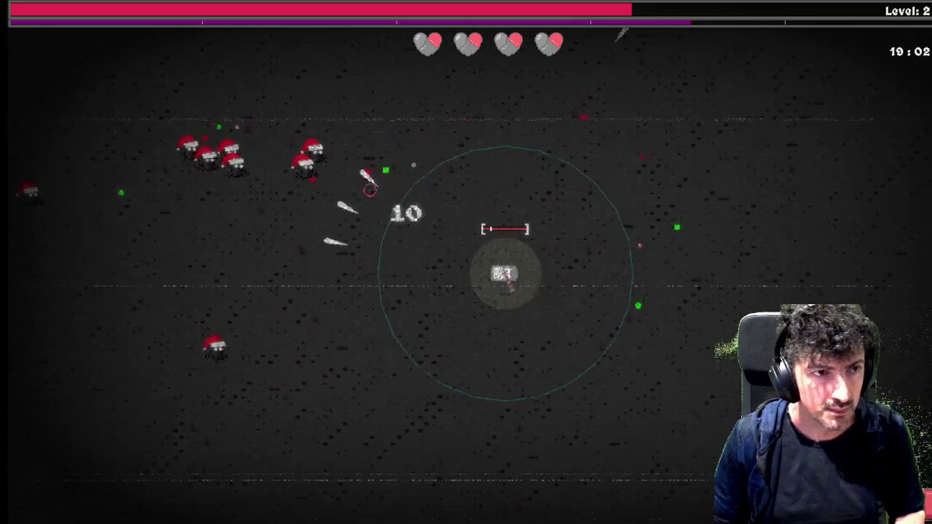
{"action": "key", "text": "w"}
{"action": "key", "text": "a"}
{"action": "key", "text": "w"}
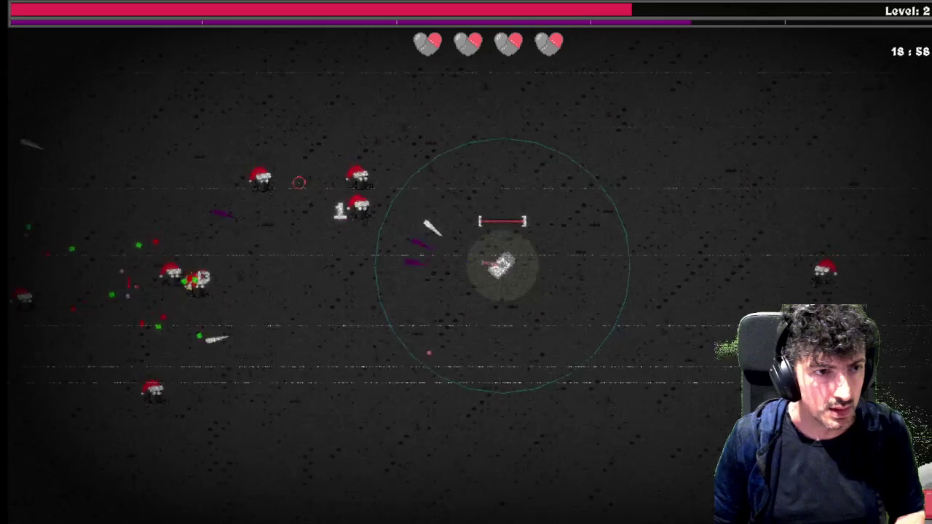
{"action": "key", "text": "w"}
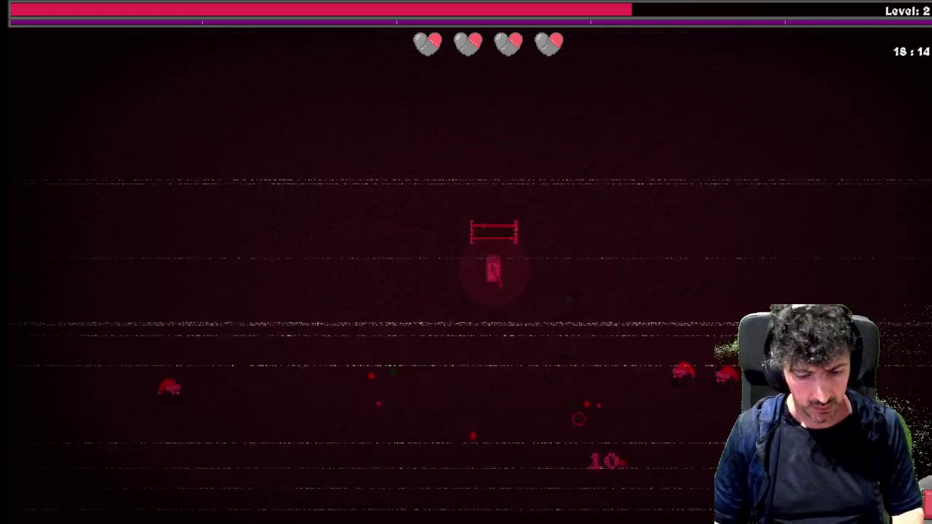
{"action": "key", "text": "Escape"}
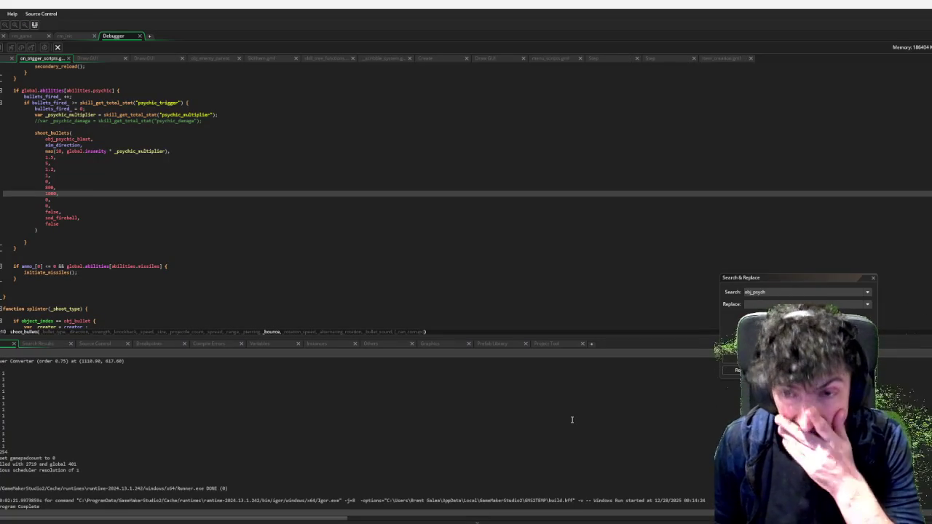